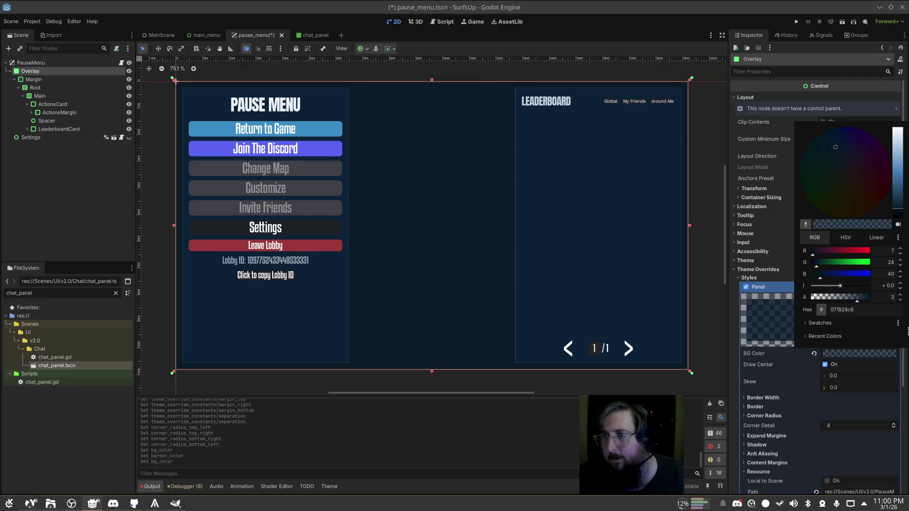
Keep the Overlay colour as it is and save the pause menu scene
left_click(908, 330)
key("ctrl+s")
left_click(205, 102)
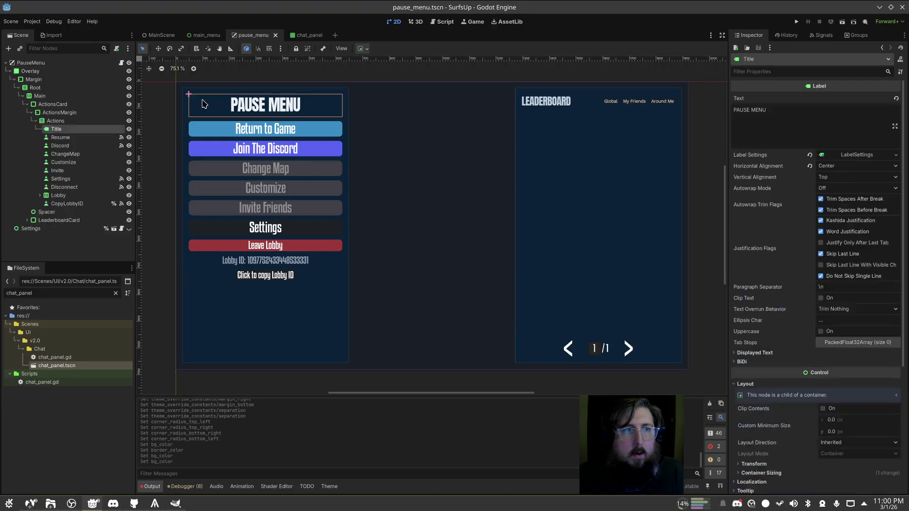
left_click(61, 96)
Set the ActionsCard background colour alpha to 200 (0b2238c8) and save pause_menu.tscn
left_click(52, 104)
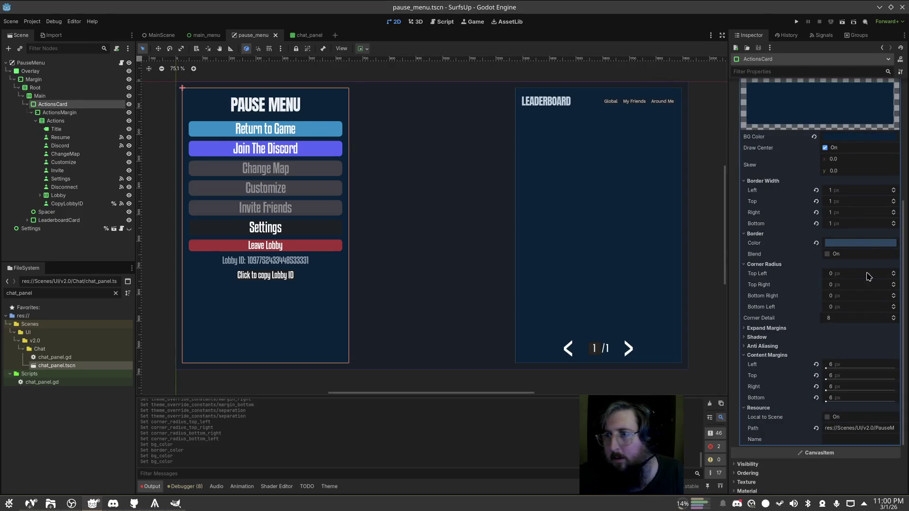
left_click(836, 137)
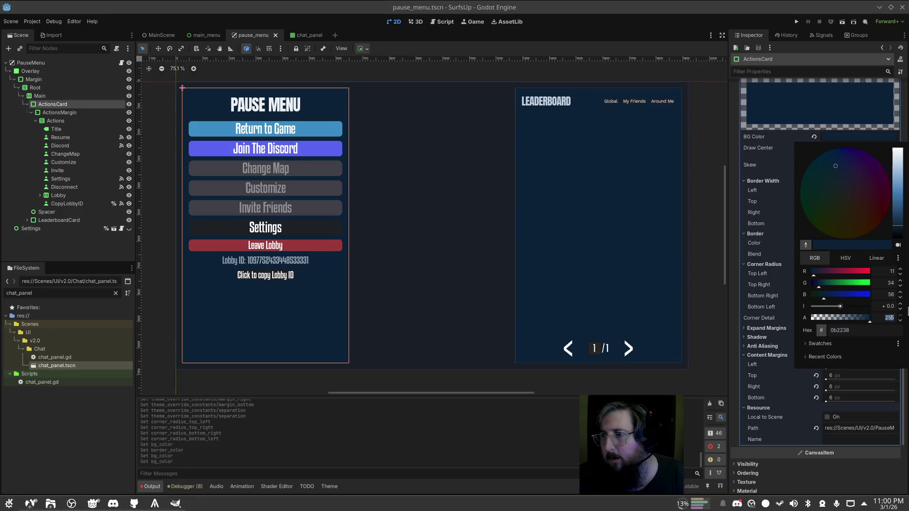
left_click(907, 298)
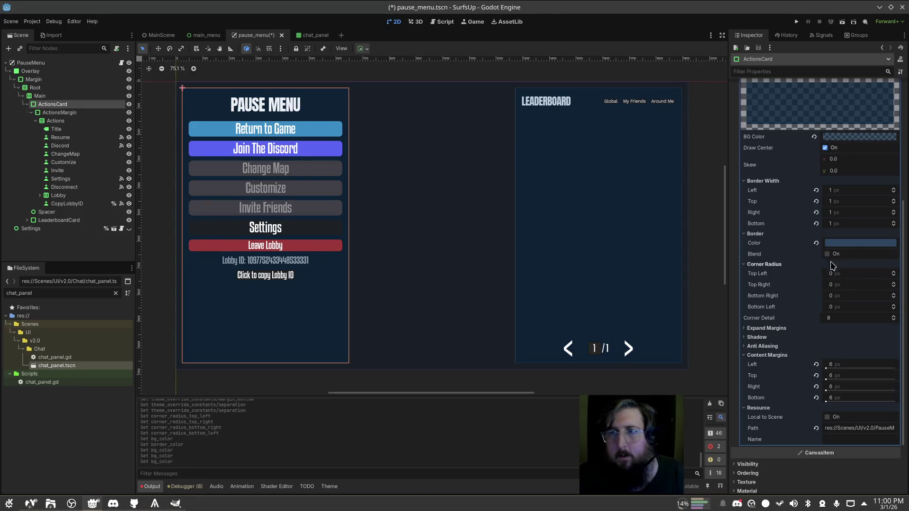
left_click(846, 137)
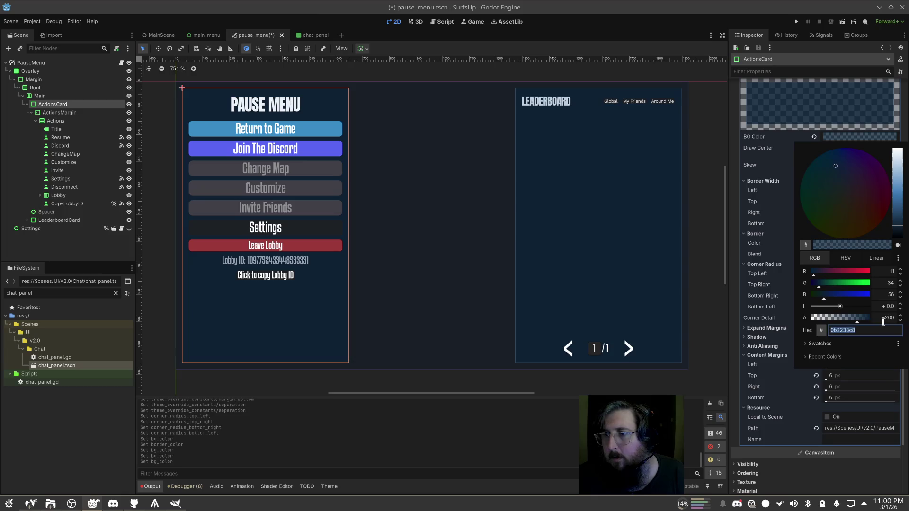
left_click(883, 319)
left_click(908, 321)
left_click(447, 249)
key("ctrl+s")
left_click_drag(423, 396, 421, 392)
left_click(418, 389)
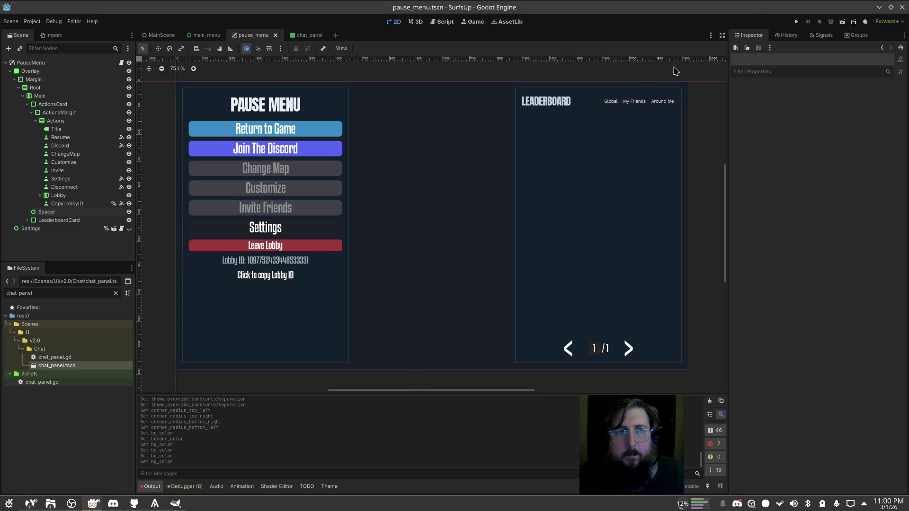
Run SurfsUp, host a Sandspin server, and view the pause menu with its leaderboard
left_click(796, 21)
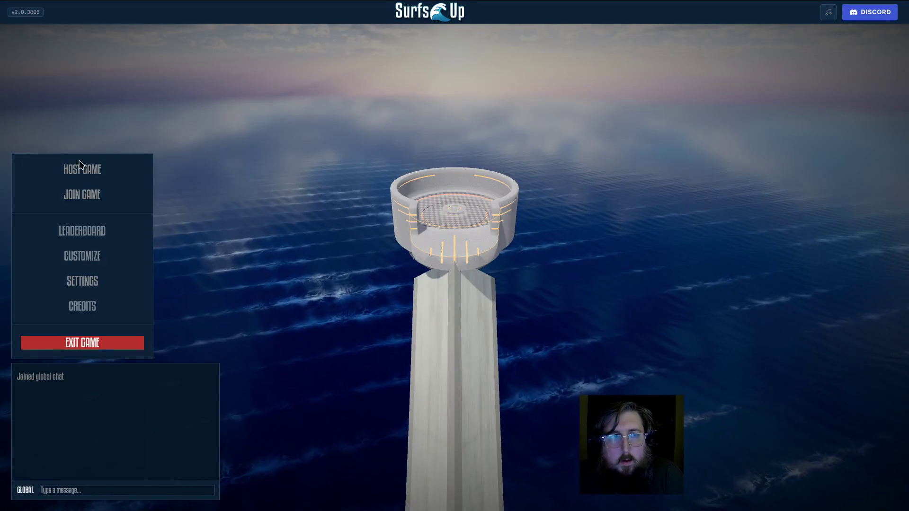
left_click(81, 171)
left_click(539, 483)
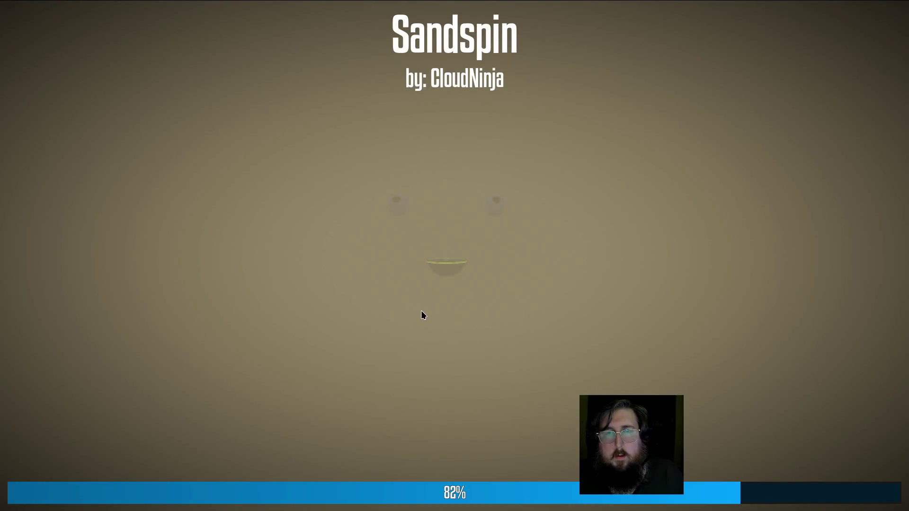
key("Escape")
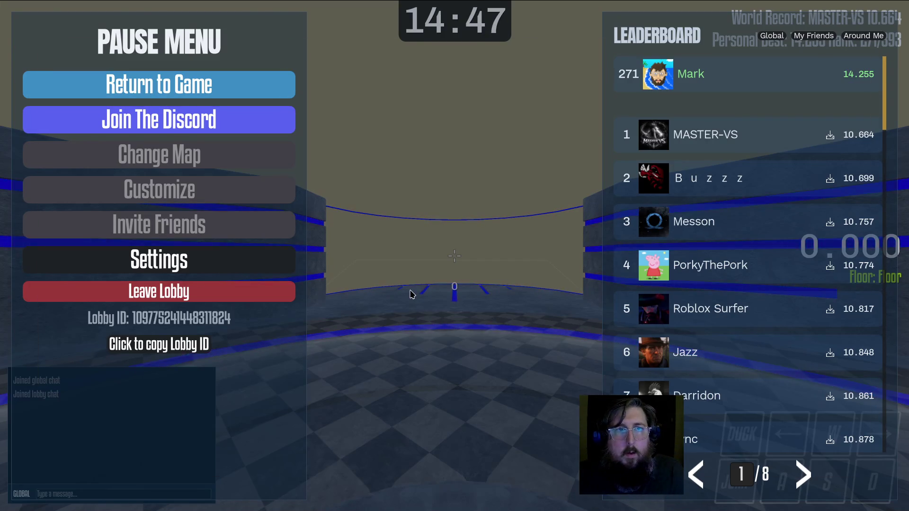
key("alt+Tab")
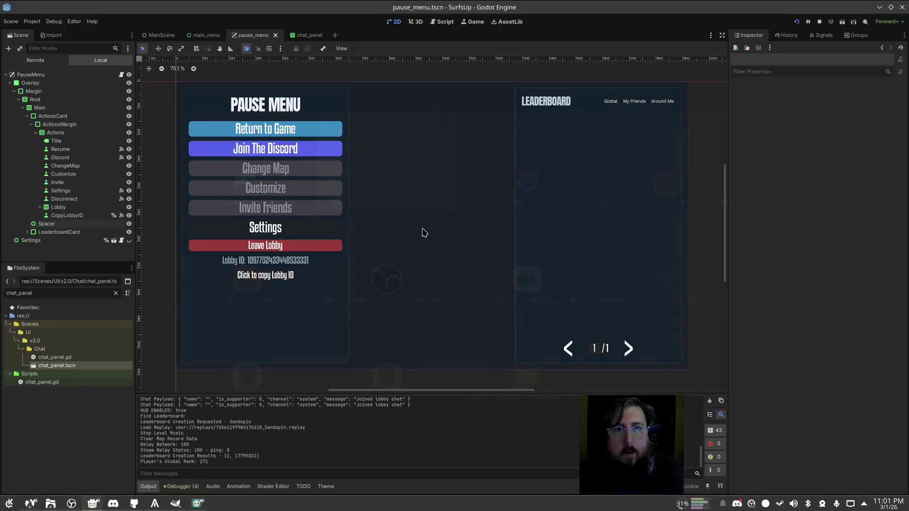
Lower the ActionsCard background colour alpha to 100
left_click(40, 107)
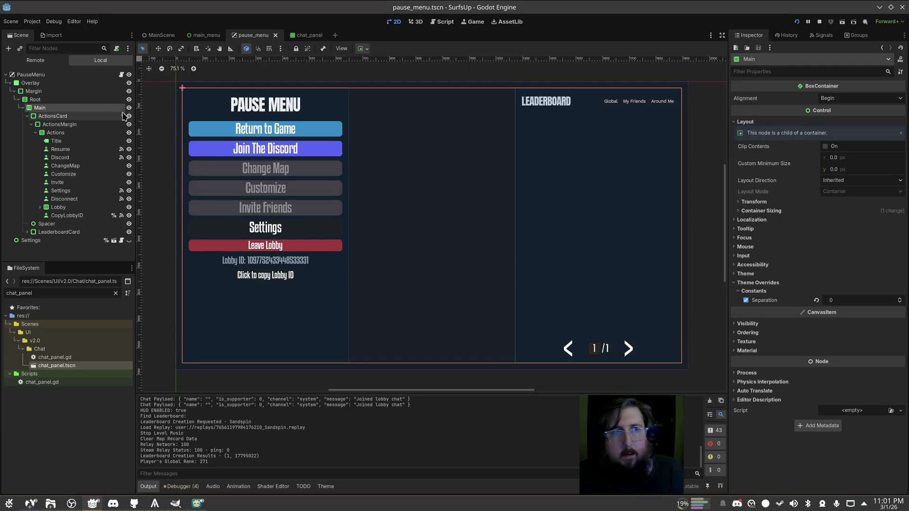
left_click(53, 116)
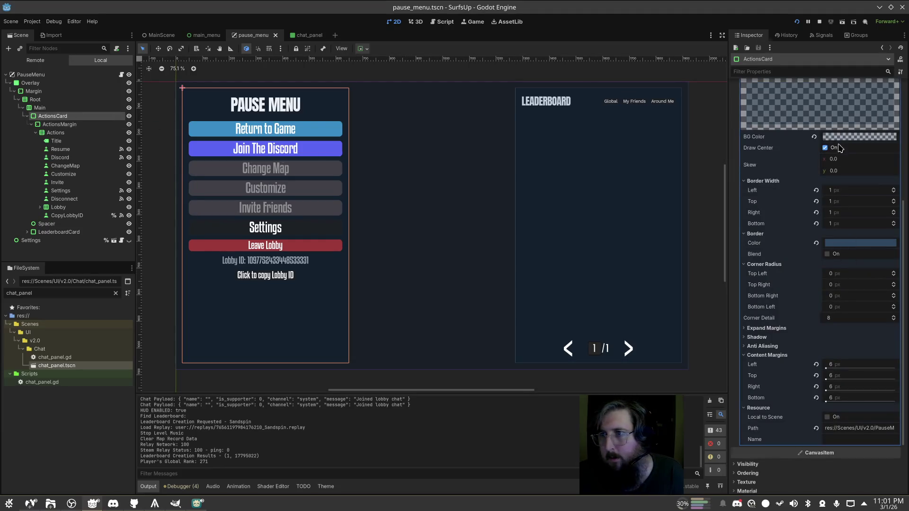
left_click(842, 137)
left_click(881, 319)
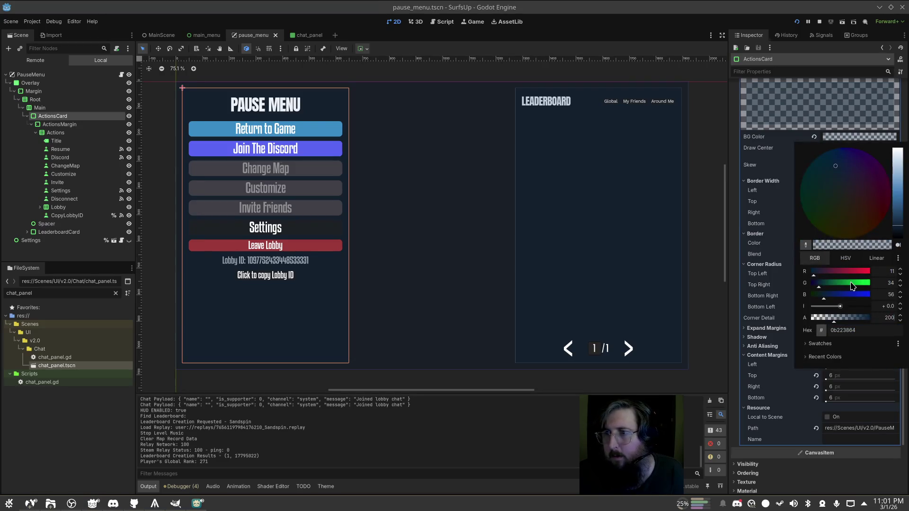
key("Escape")
Lower the Overlay panel background alpha to 100 and rerun the scene
left_click(195, 118)
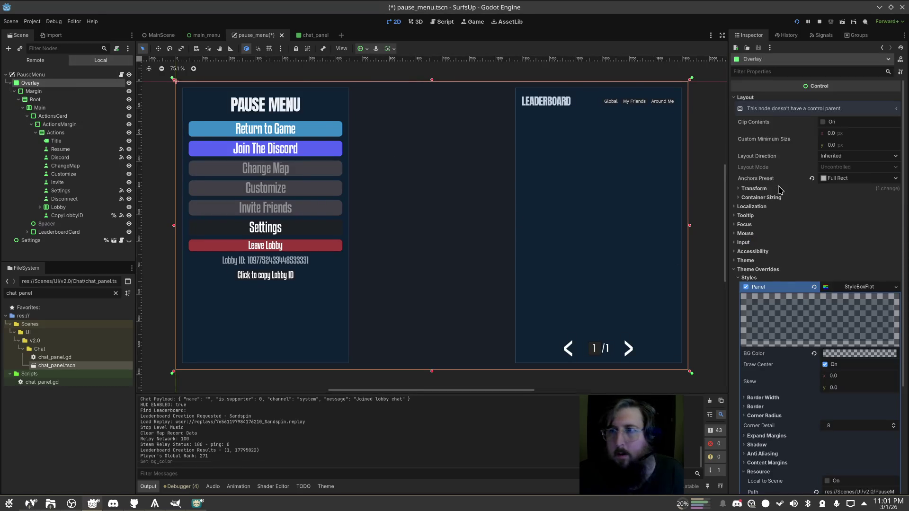
scroll(888, 308, "down", 3)
left_click(873, 302)
left_click(888, 235)
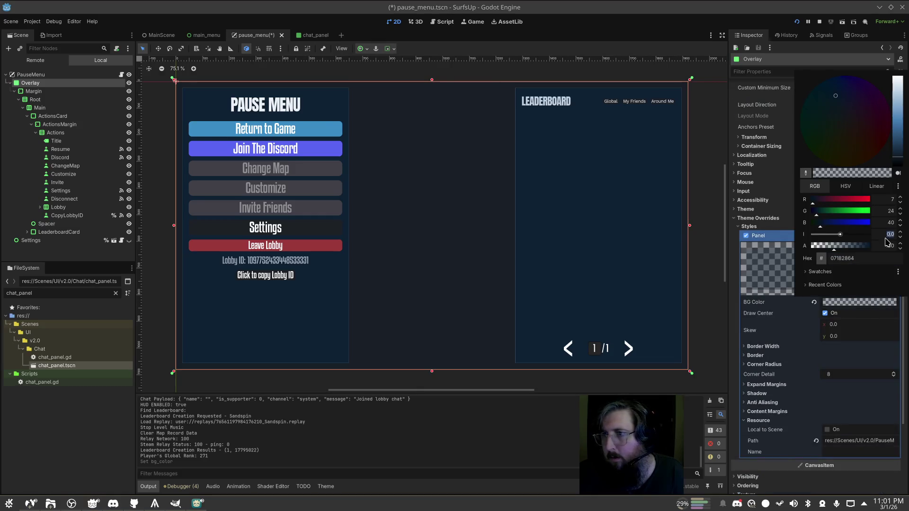
key("F6")
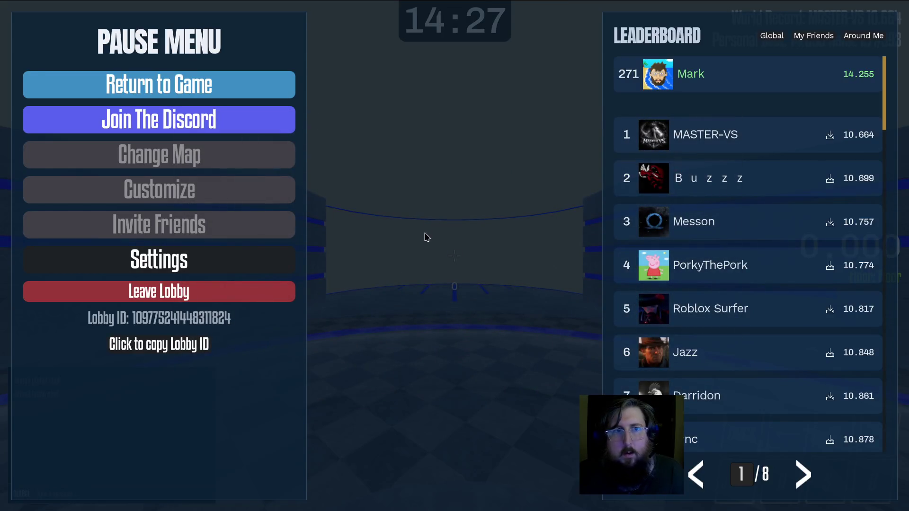
Toggle the pause menu and the players and map vote panel, then resume play
key("Escape")
key("Escape")
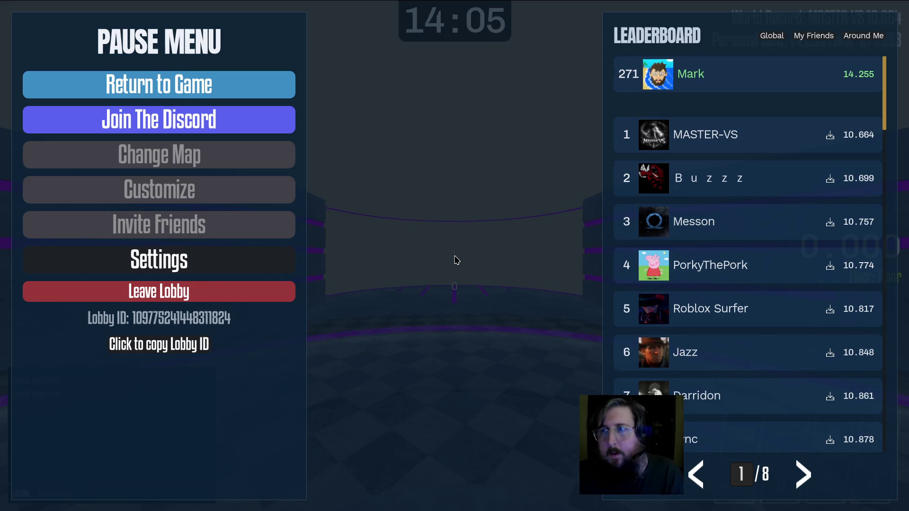
key("Escape")
key("Escape")
scroll(773, 175, "down", 3)
scroll(760, 170, "up", 3)
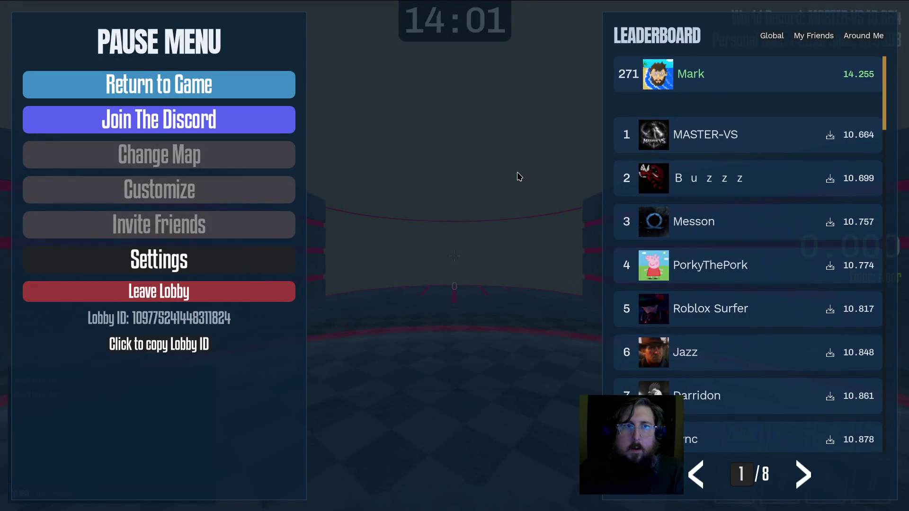
key("Escape")
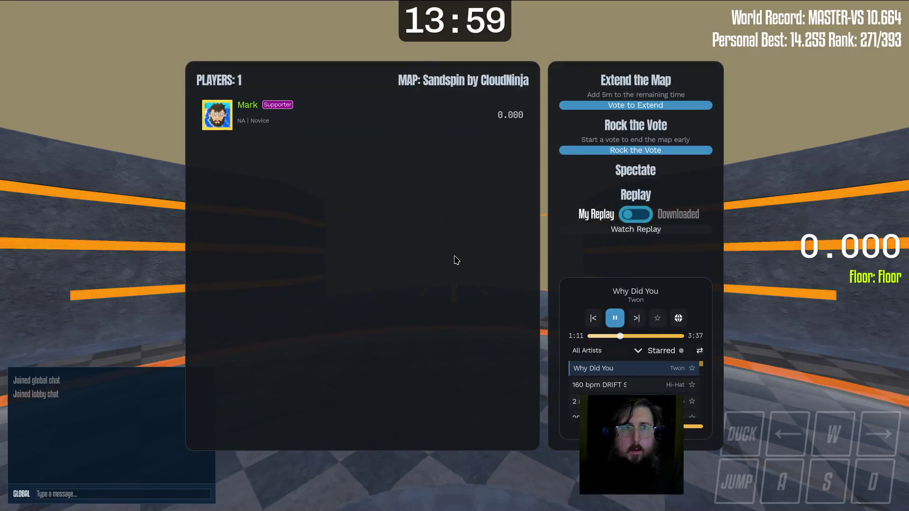
left_click(456, 259)
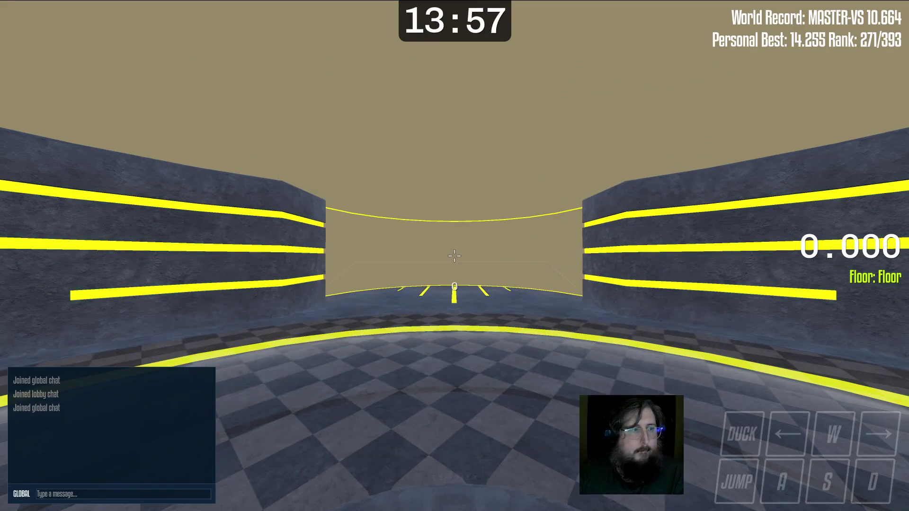
Type 'disconnect' in the console without running it, then reopen the pause menu
key("grave")
type("disconnect")
key("Escape")
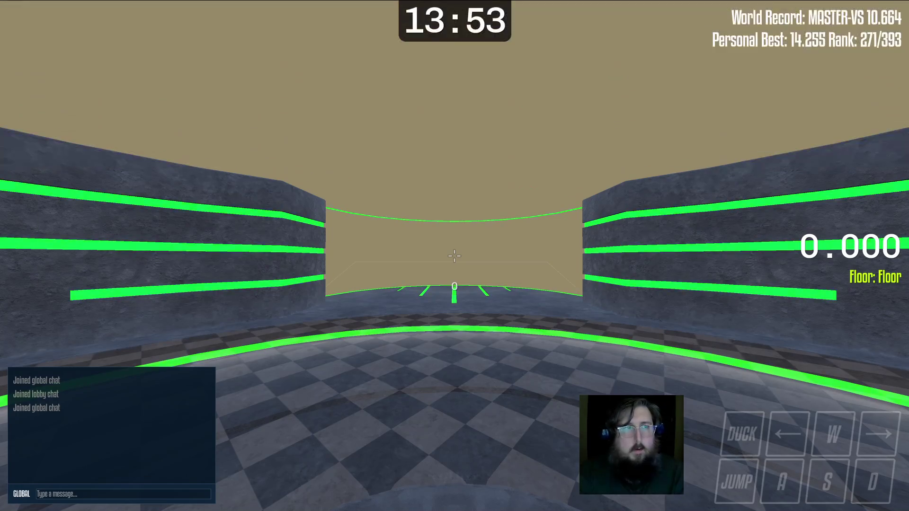
key("Escape")
key("Escape")
key("Escape")
key("Escape")
key("alt+Tab")
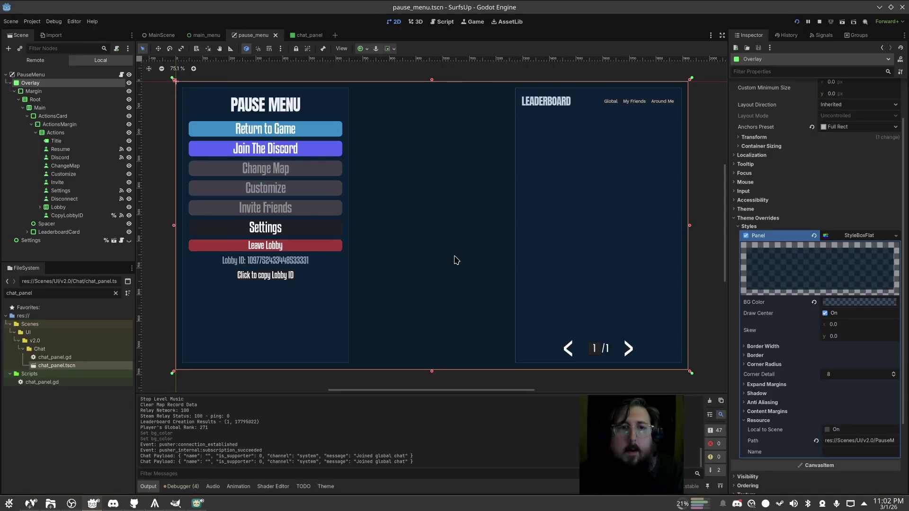
left_click(30, 504)
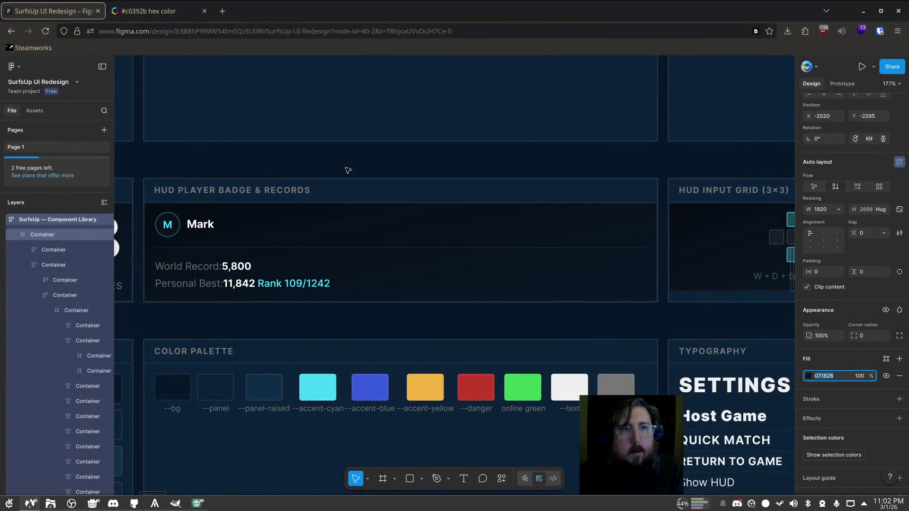
Zoom out the Figma canvas and pan toward the Pause Menu frame
scroll(432, 183, "down", 5)
scroll(432, 183, "down", 10)
type("hh")
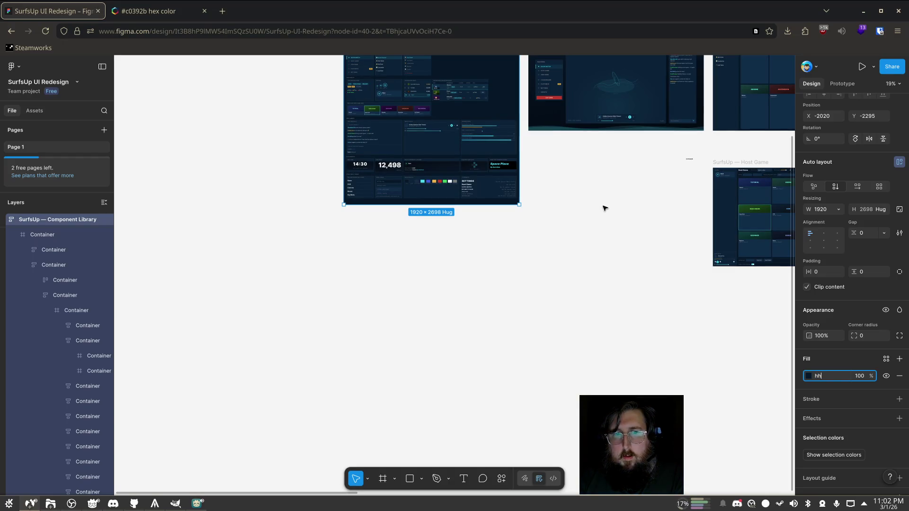
left_click(604, 209)
key("h")
left_click_drag(605, 205, 140, 303)
left_click_drag(560, 265, 284, 260)
Inspect the Pause Menu and Settings: Game mockups, then minimize the browser
scroll(463, 201, "up", 10)
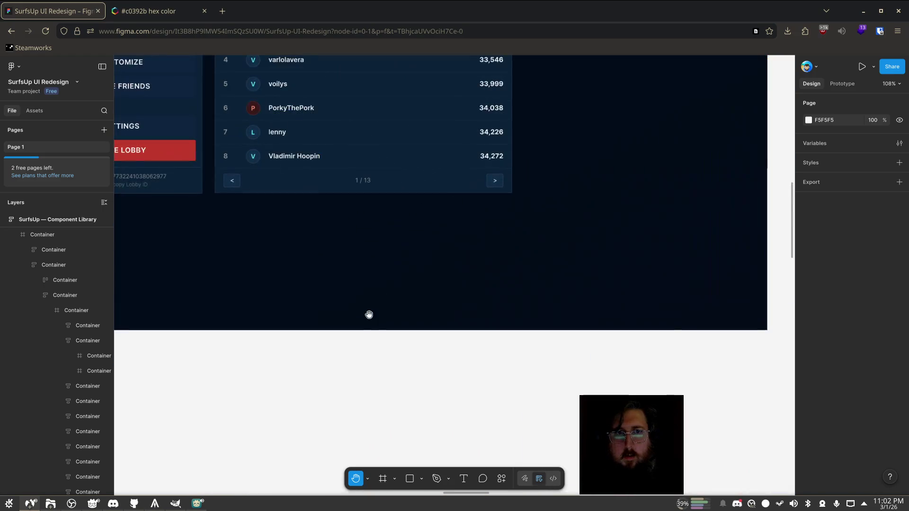
scroll(382, 293, "down", 3)
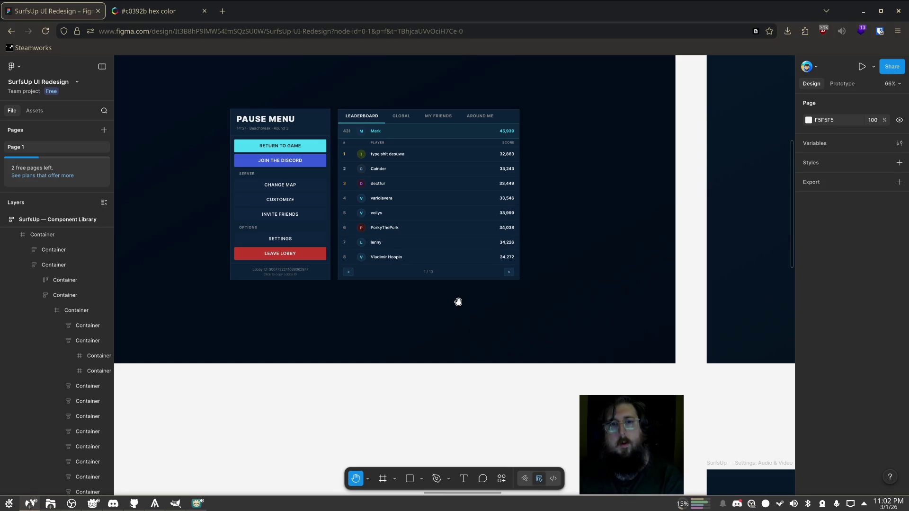
scroll(359, 293, "down", 2)
scroll(355, 270, "down", 5)
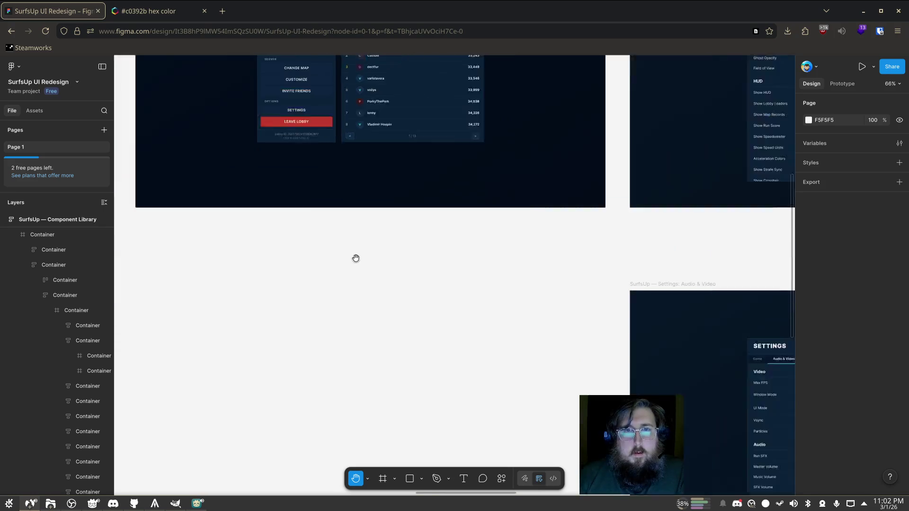
scroll(381, 288, "up", 2)
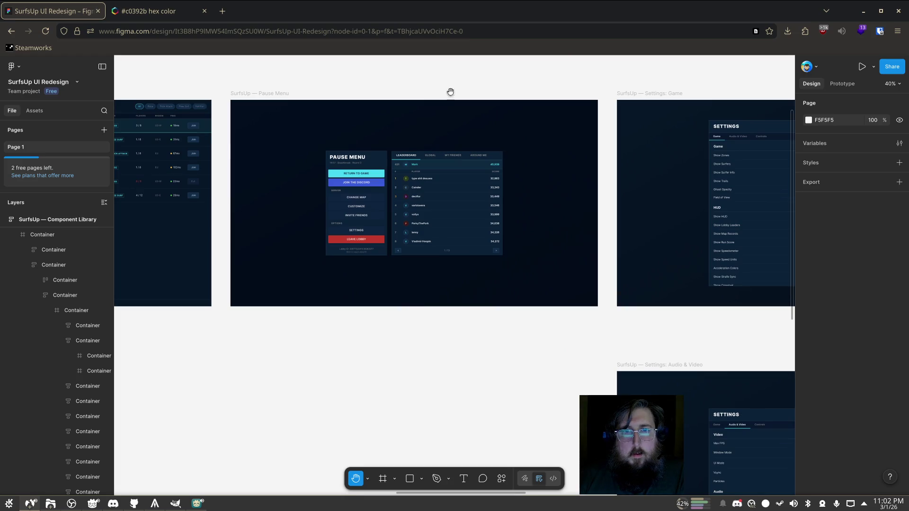
left_click(865, 13)
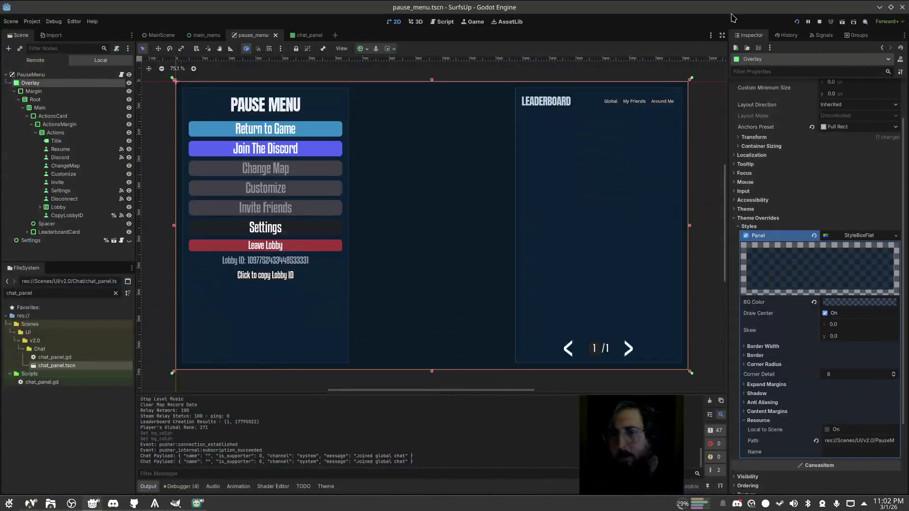
Hide and re-show the Spacer node to test the layout, then save
left_click(449, 187)
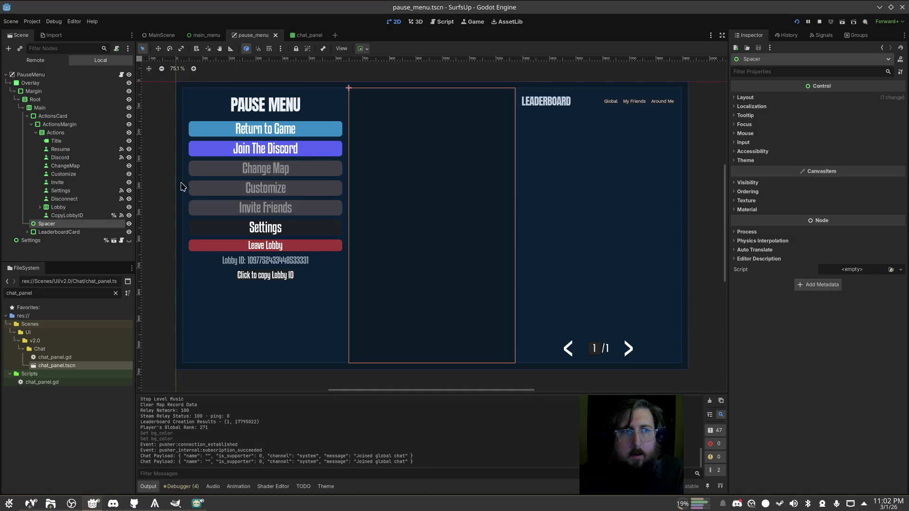
left_click(128, 224)
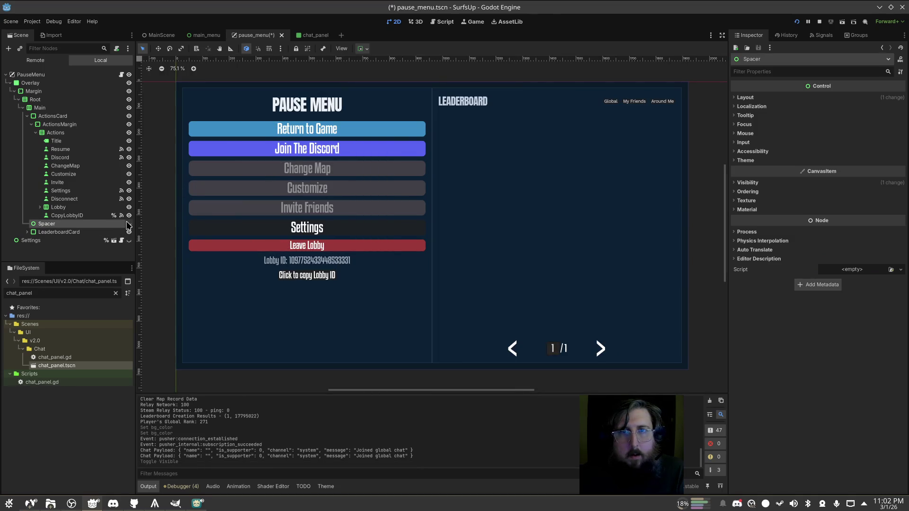
left_click(128, 225)
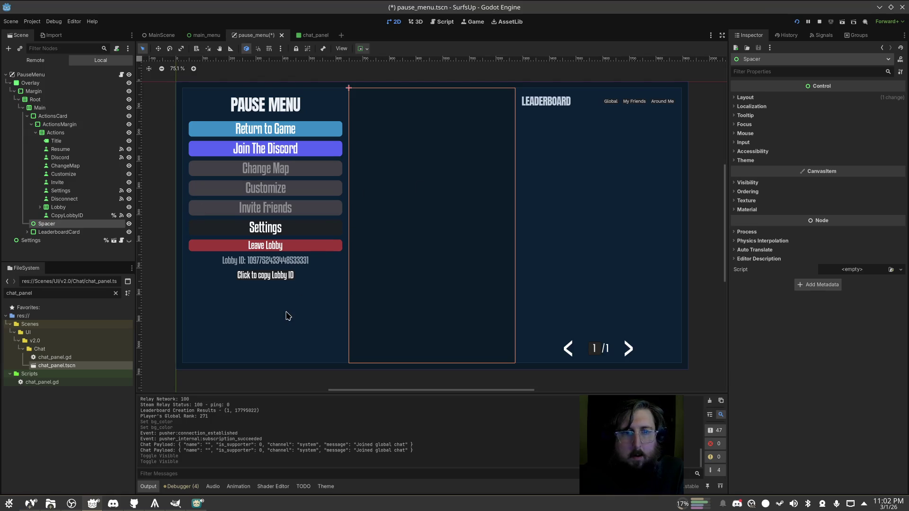
left_click(288, 315)
left_click(286, 381)
key("ctrl+s")
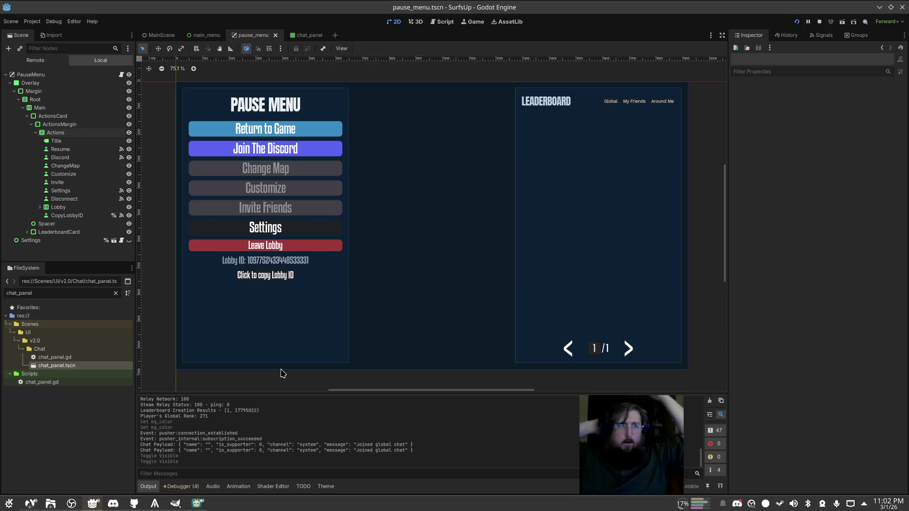
Anchor the Overlay node with the Center preset
left_click(29, 83)
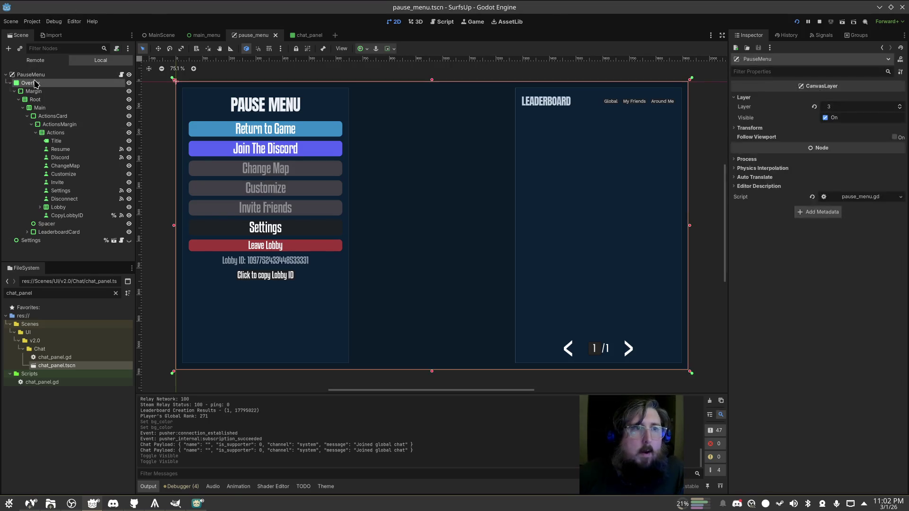
left_click(362, 49)
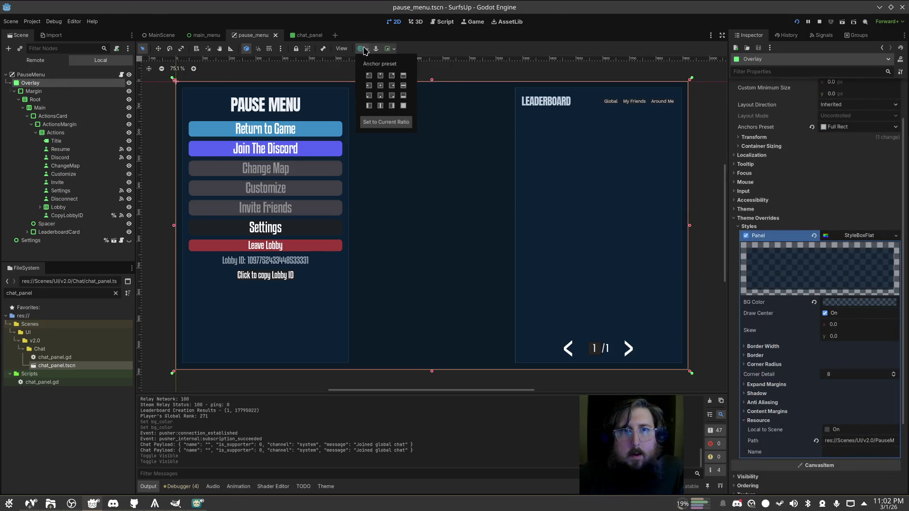
left_click(381, 87)
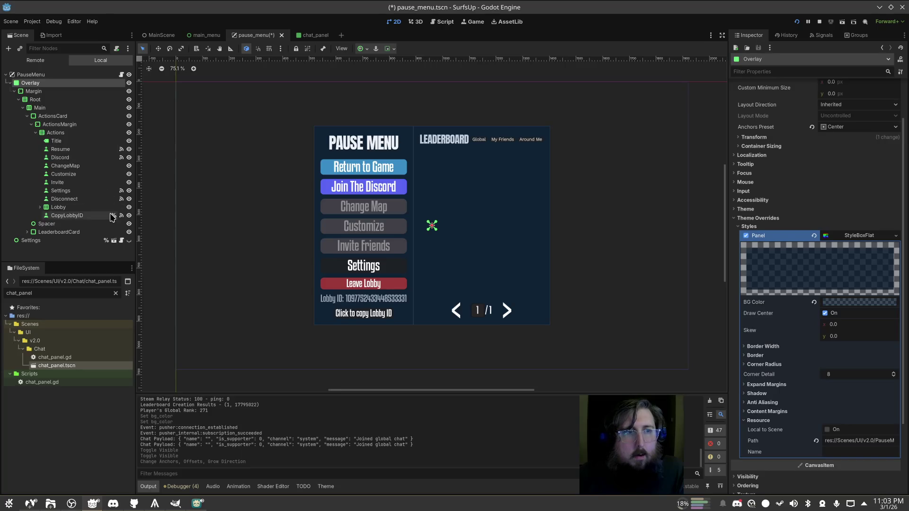
Set the Main container's separation override to 12 and save the scene
left_click(55, 112)
left_click(853, 298)
type("12")
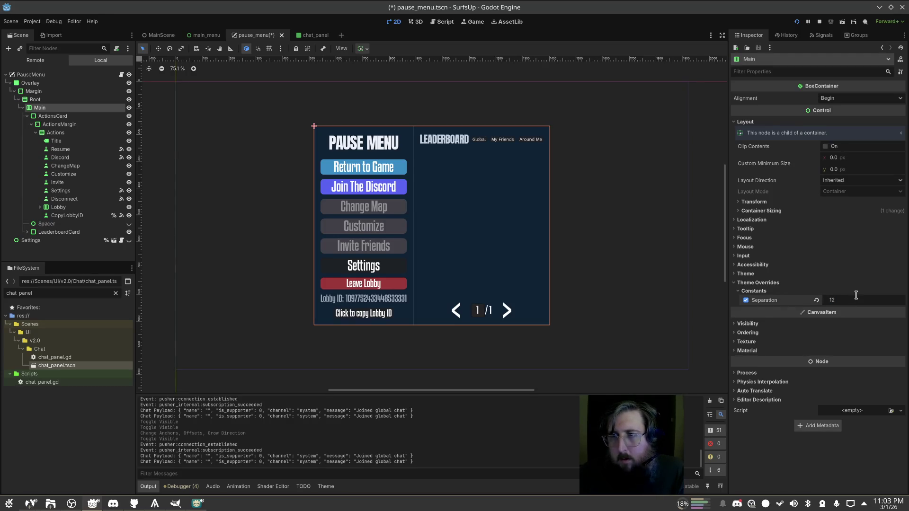
key("Return")
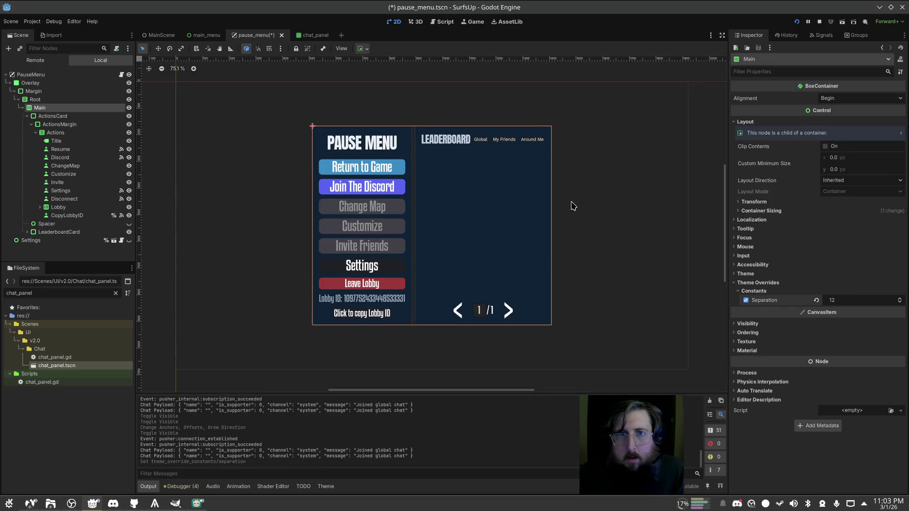
left_click(575, 206)
key("ctrl+s")
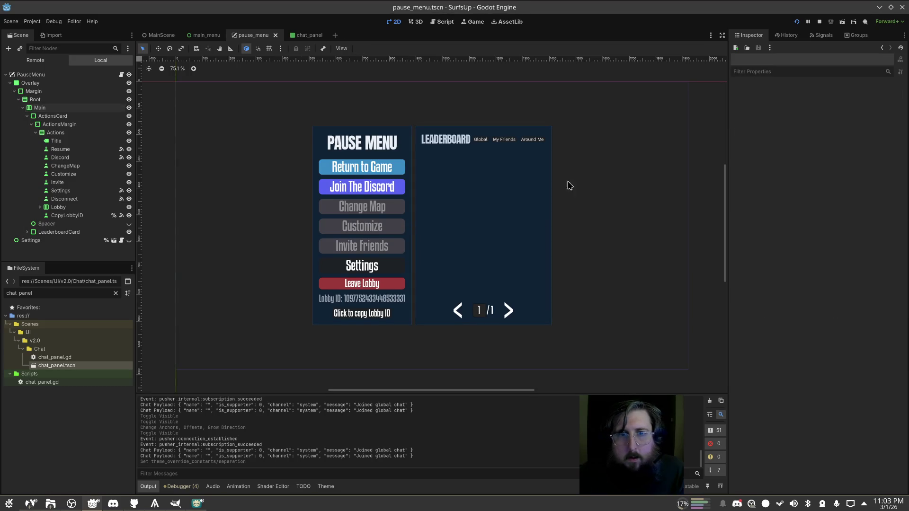
left_click(797, 22)
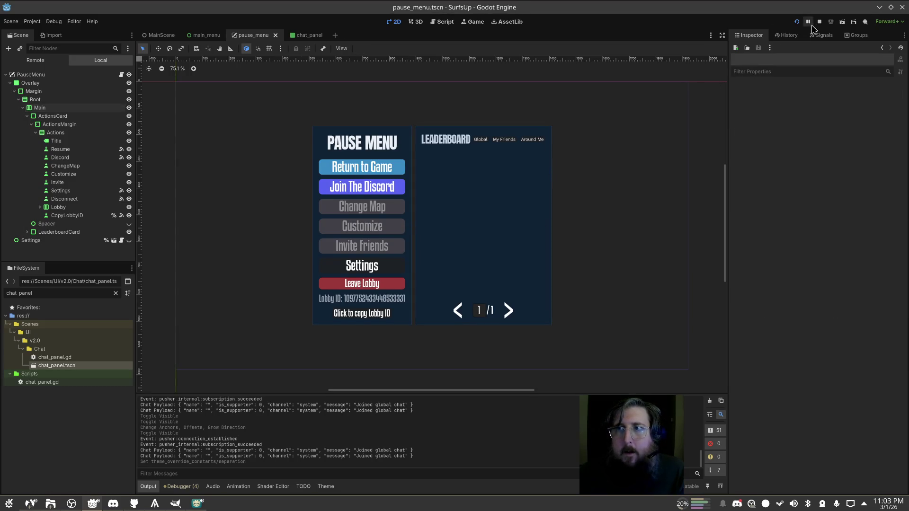
key("Escape")
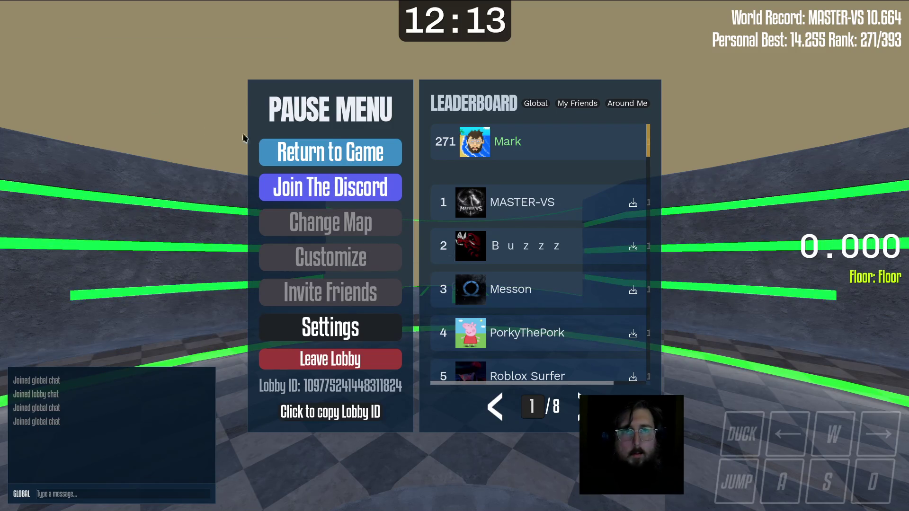
left_click(313, 153)
key("alt+Tab")
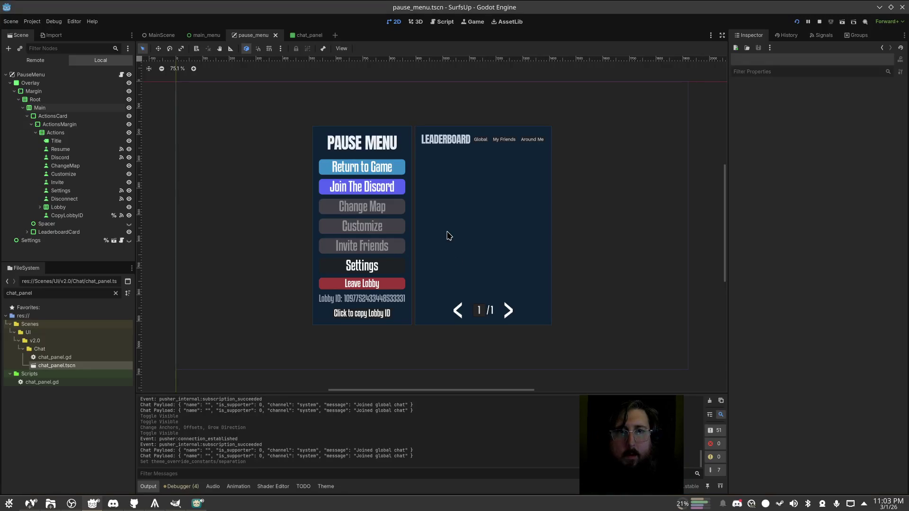
left_click(59, 124)
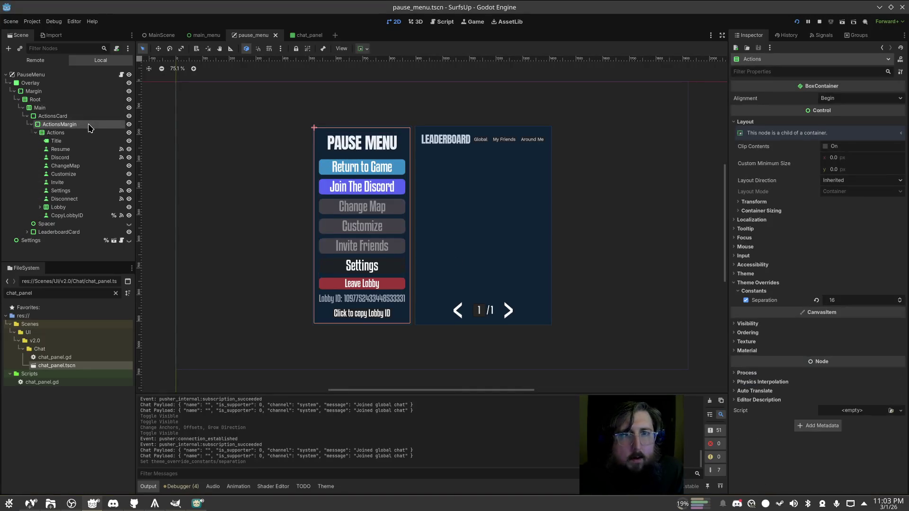
left_click_drag(64, 135, 79, 127)
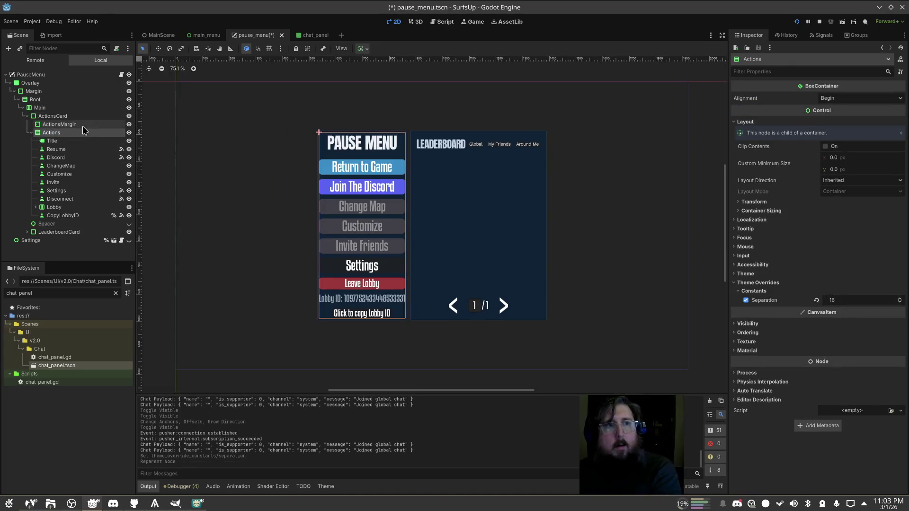
left_click(83, 125)
key("ctrl+z")
key("ctrl+z")
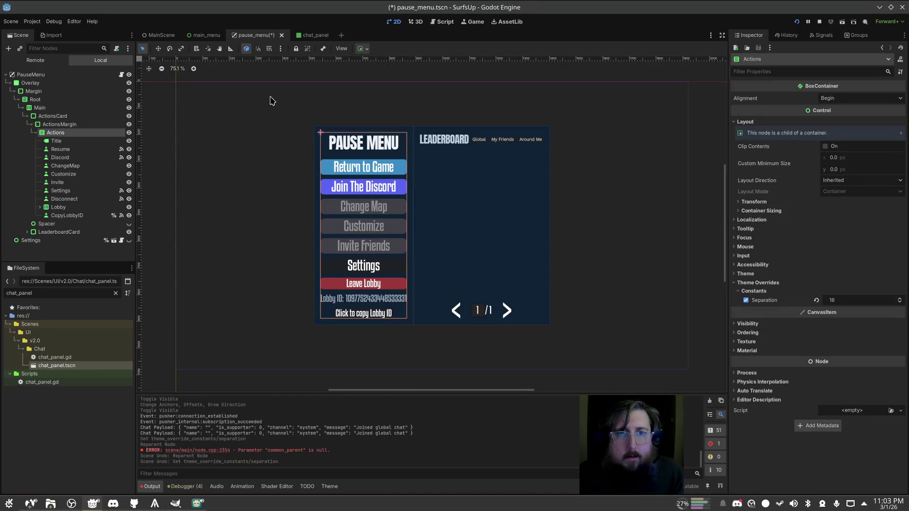
key("ctrl+shift+z")
key("ctrl+shift+z")
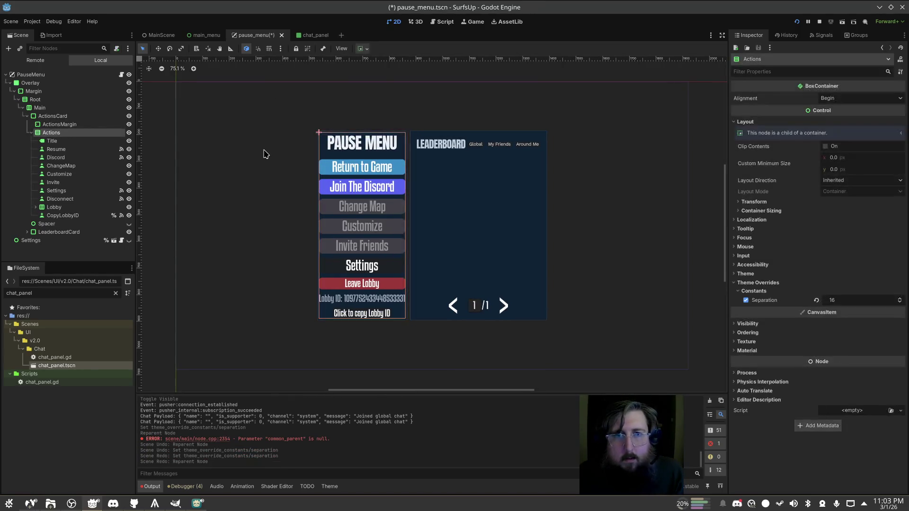
key("F5")
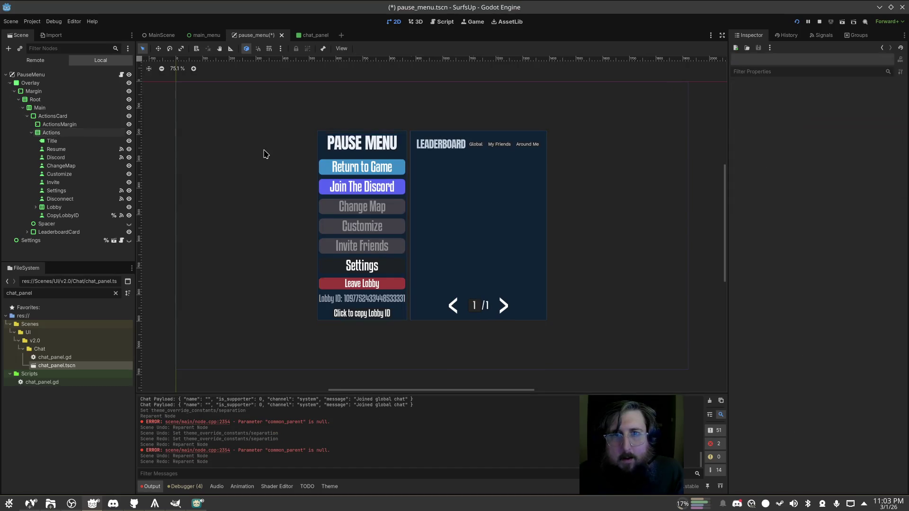
key("Escape")
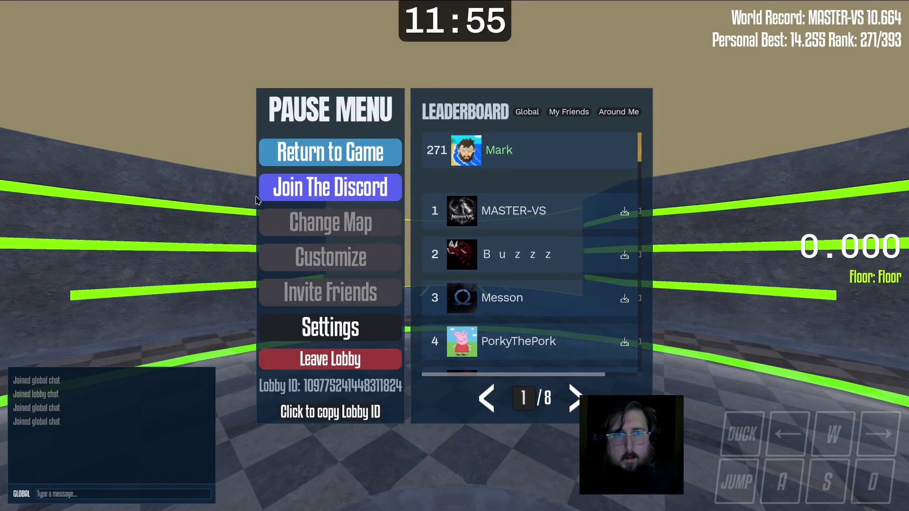
key("Escape")
key("F8")
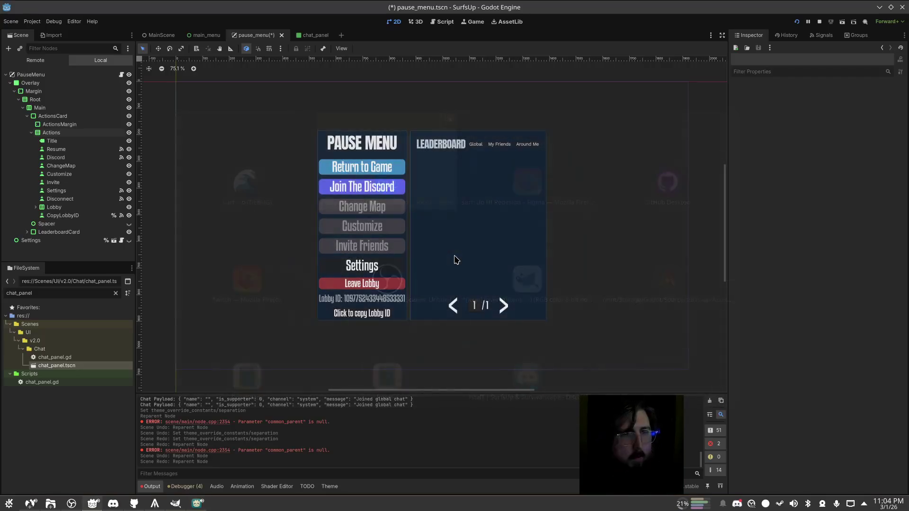
left_click(476, 298)
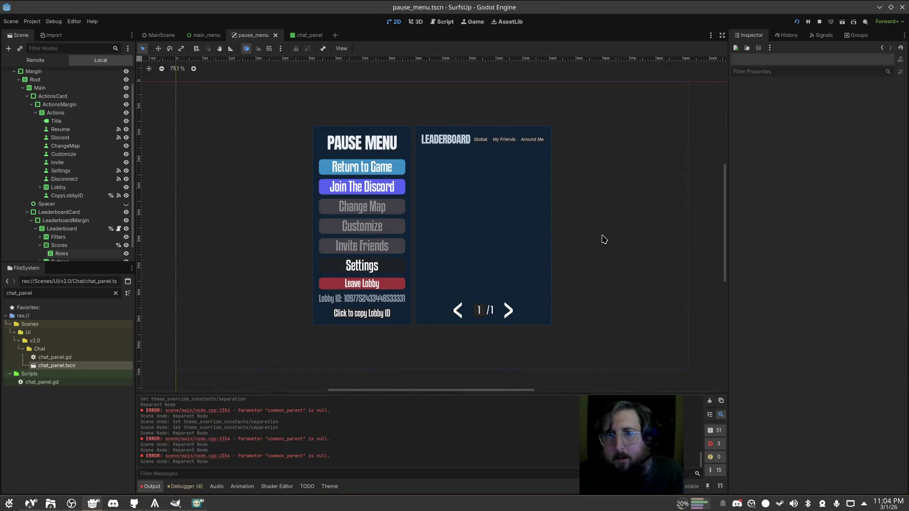
left_click(483, 229)
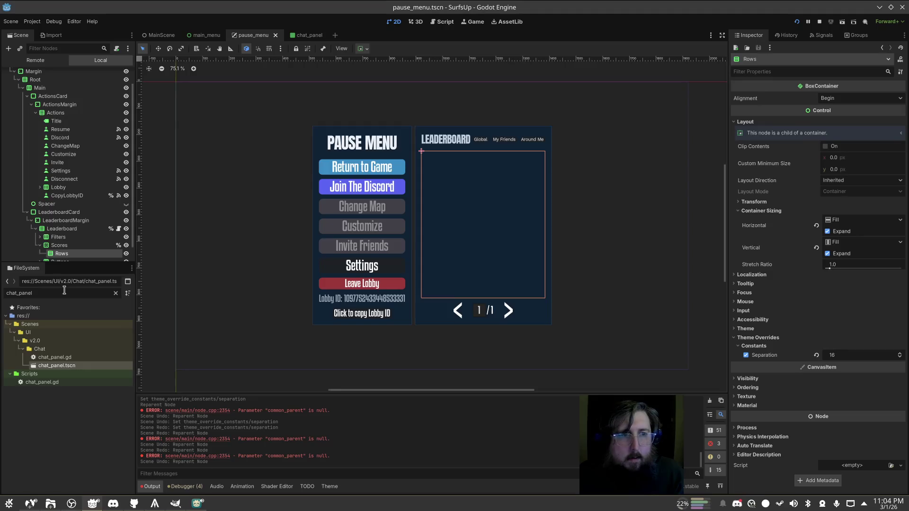
Measure the leaderboard player-name text spacing in the Figma mockup
key("alt+Tab")
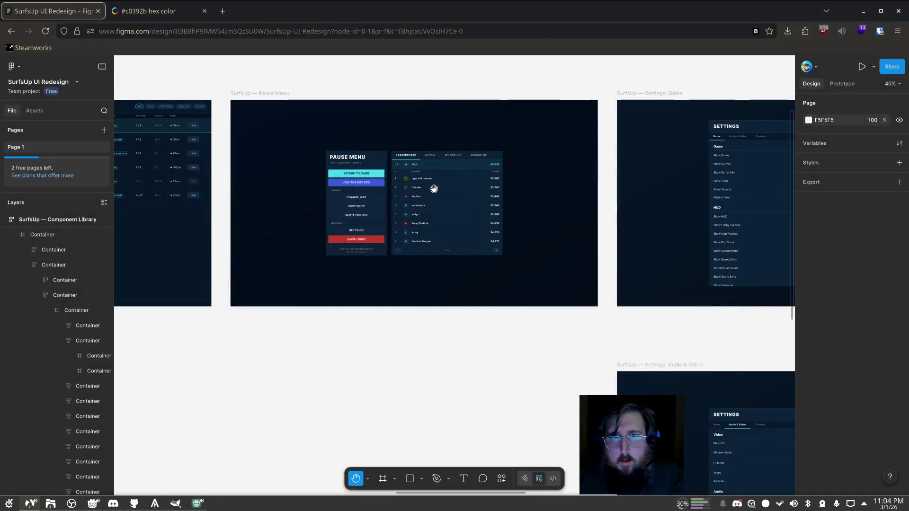
scroll(475, 204, "up", 5, "ctrl")
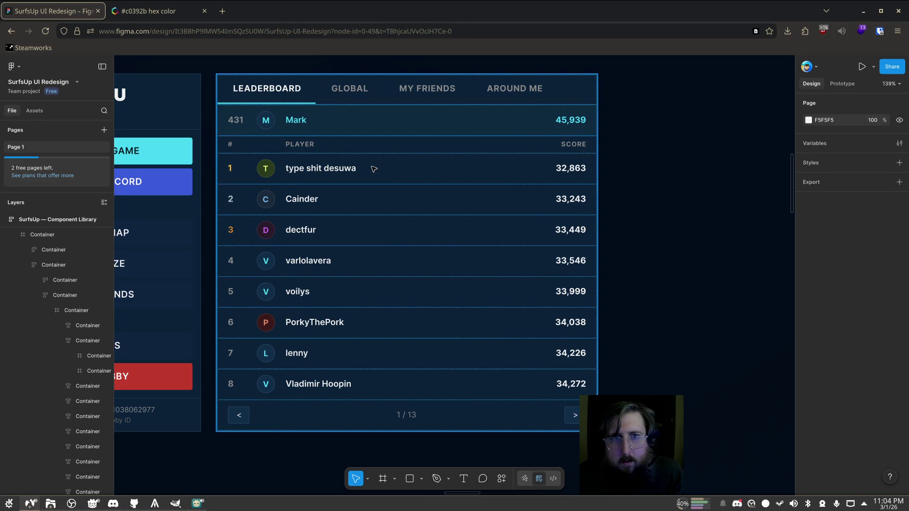
left_click(350, 178)
double_click(344, 167)
key("alt")
scroll(364, 190, "down", 5, "ctrl")
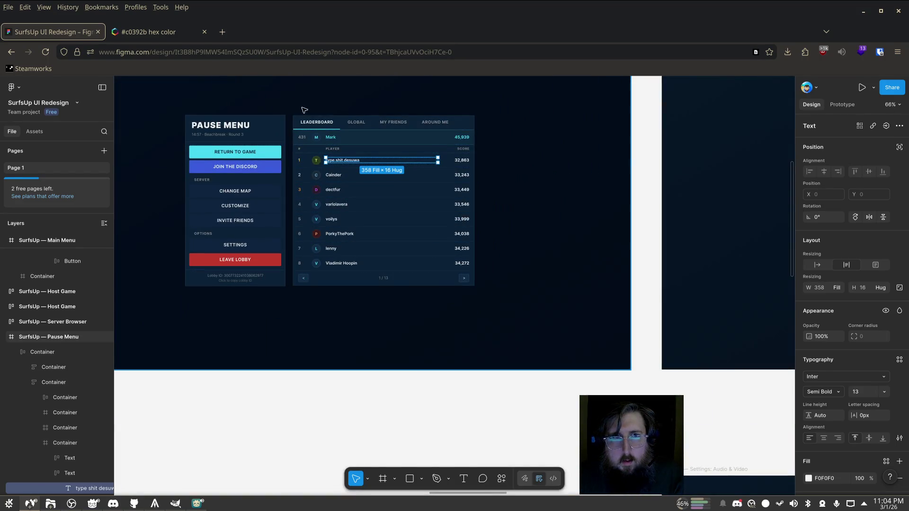
key("ctrl+z")
key("alt")
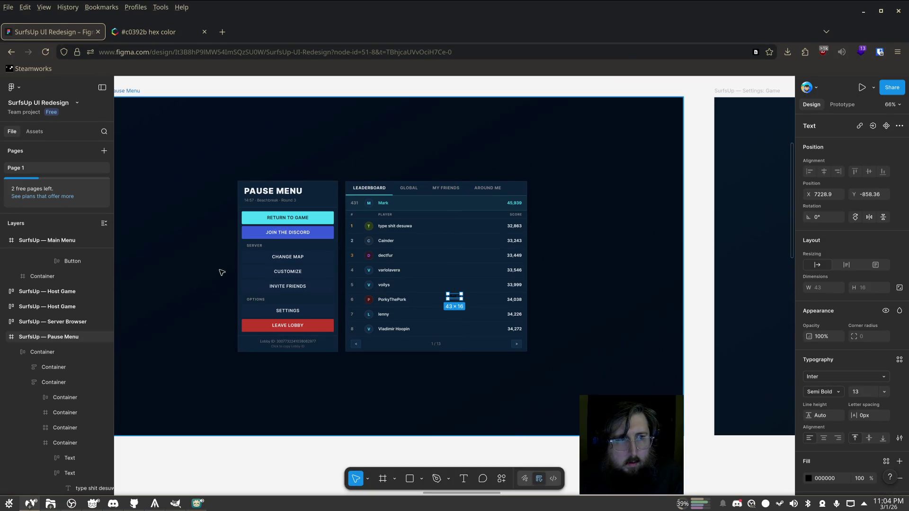
scroll(324, 320, "down", 2)
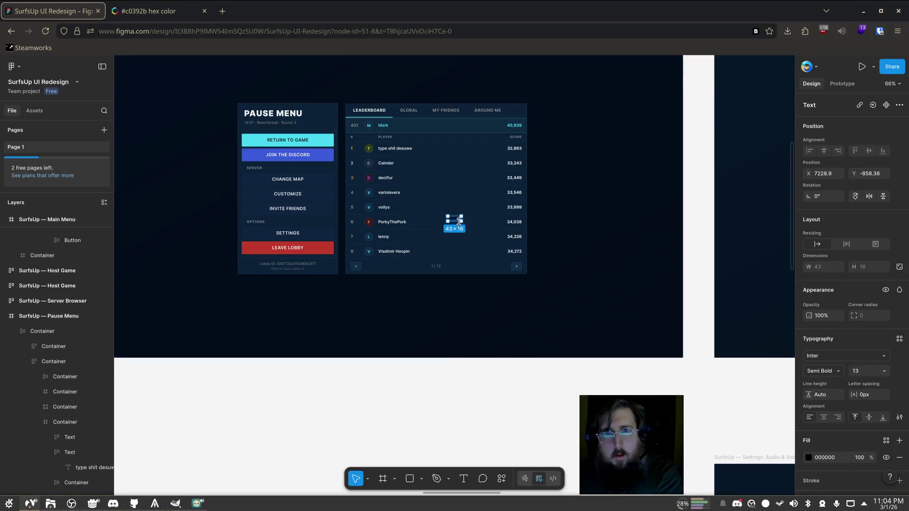
scroll(458, 251, "up", 2)
Delete the chat and ExitGame text layers and collapse the Component Library and main menu frames
left_click(59, 247)
left_click(56, 226)
key("Delete")
left_click(63, 229)
left_click(15, 225)
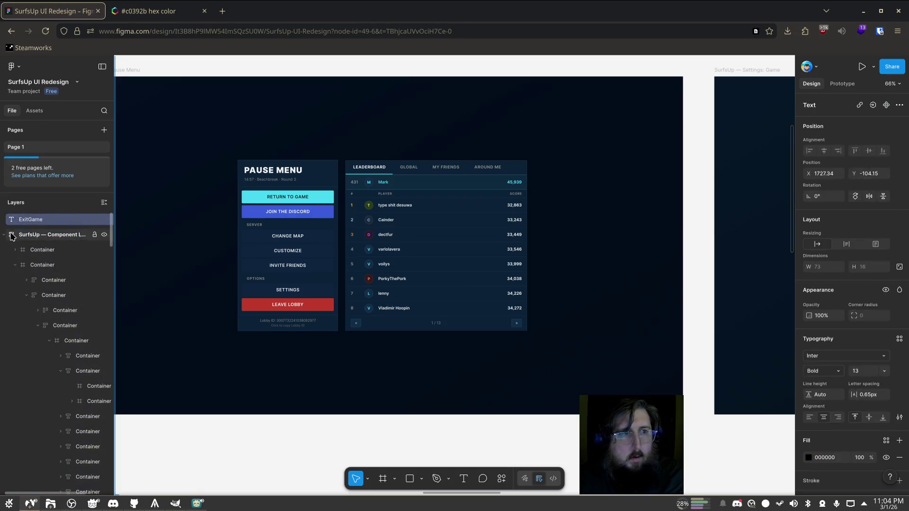
key("Delete")
left_click(7, 221)
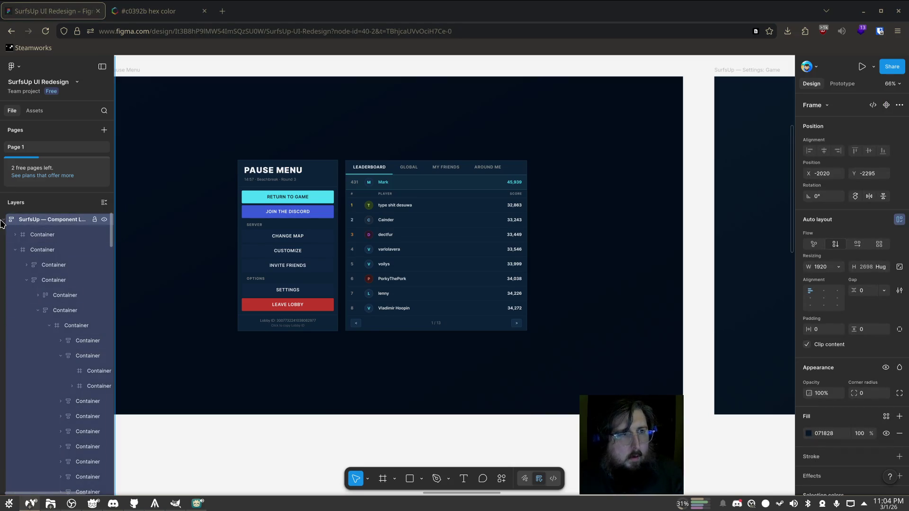
left_click(4, 220)
left_click(3, 235)
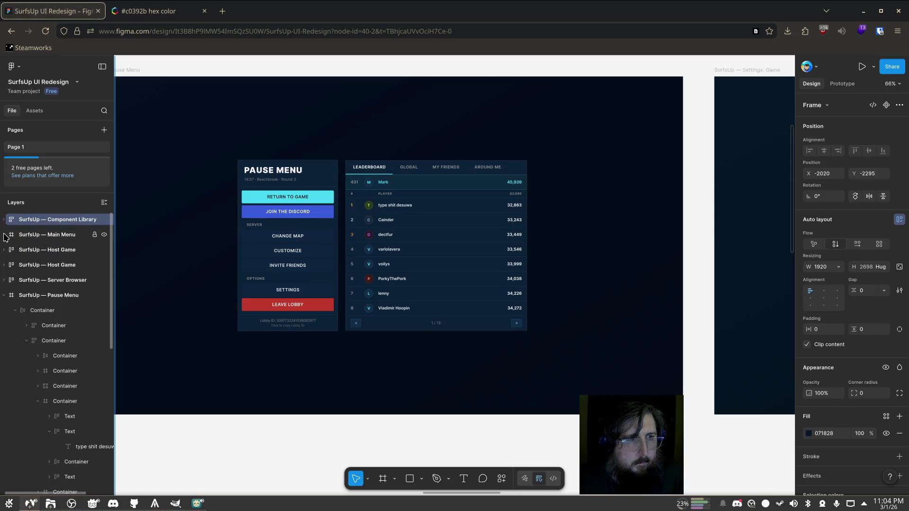
Select the Pause Menu's full-screen container frame in the Layers panel
left_click(50, 311)
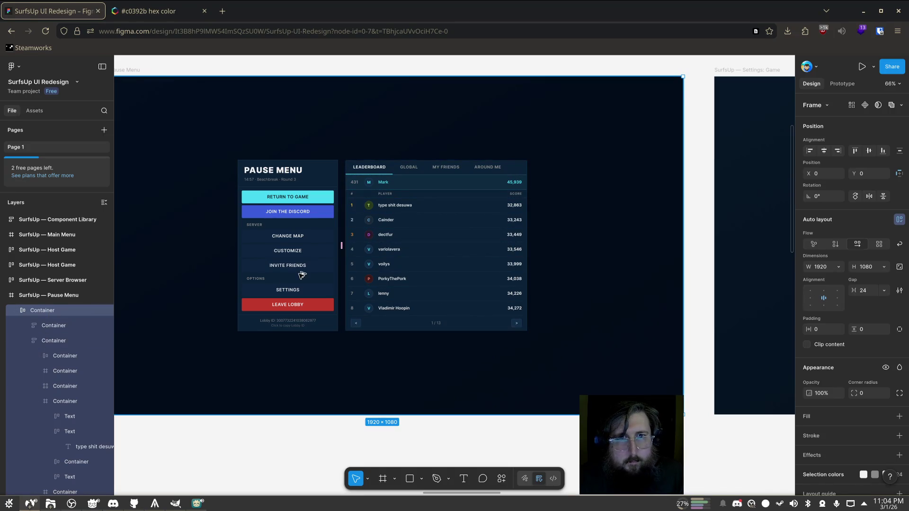
key("alt")
key("Escape")
left_click(48, 310)
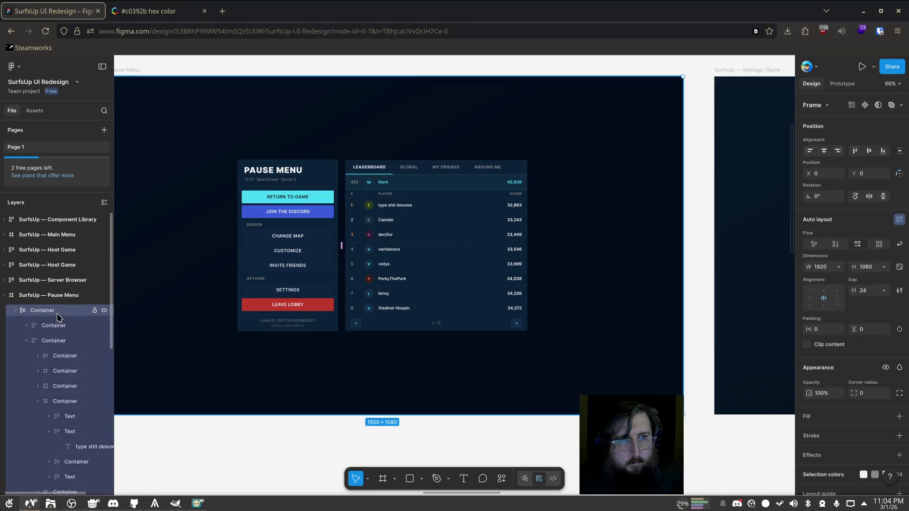
key("alt")
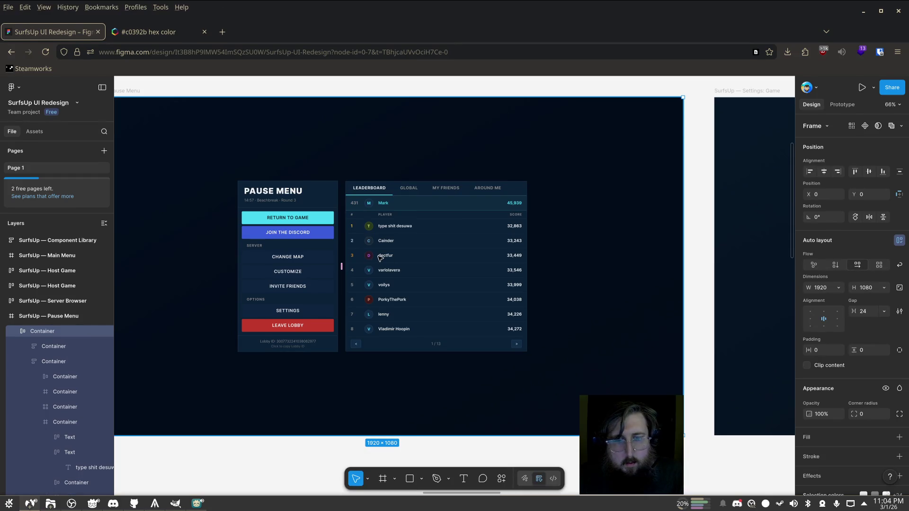
key("alt+v")
key("Escape")
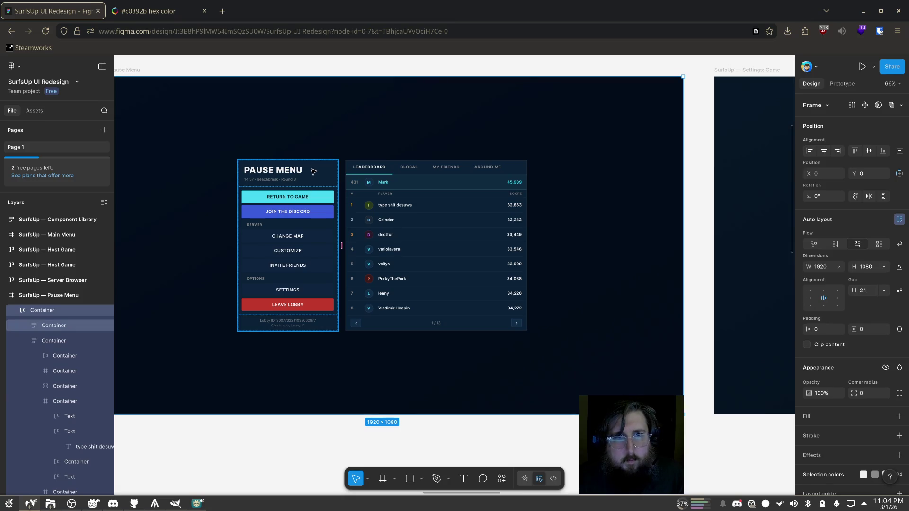
left_click(49, 314, "shift")
left_click(49, 315)
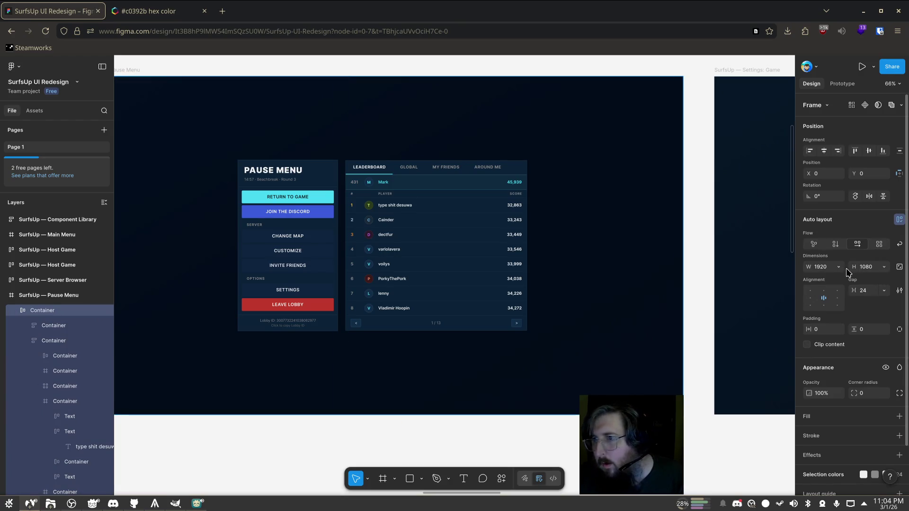
scroll(841, 349, "down", 1)
scroll(841, 349, "up", 1)
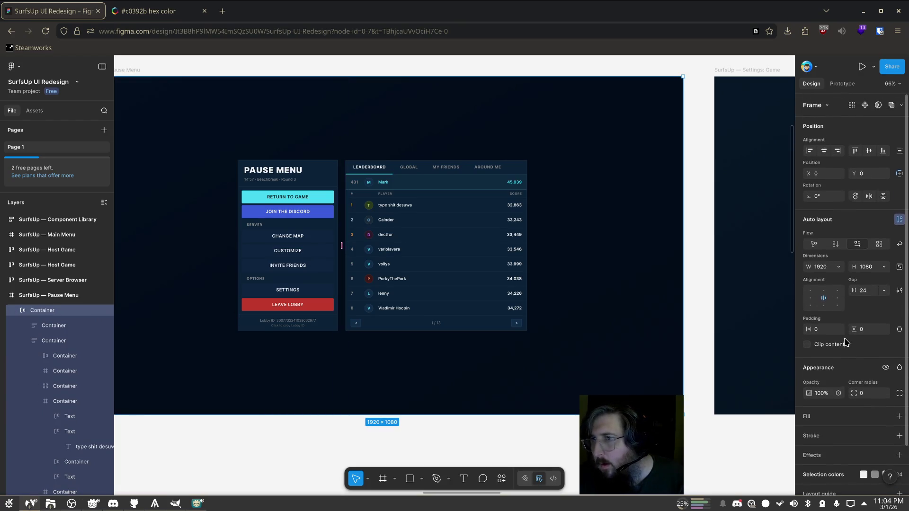
Read the menu card size (320×547) and leaderboard size (580×544), then return to the game
left_click(69, 330)
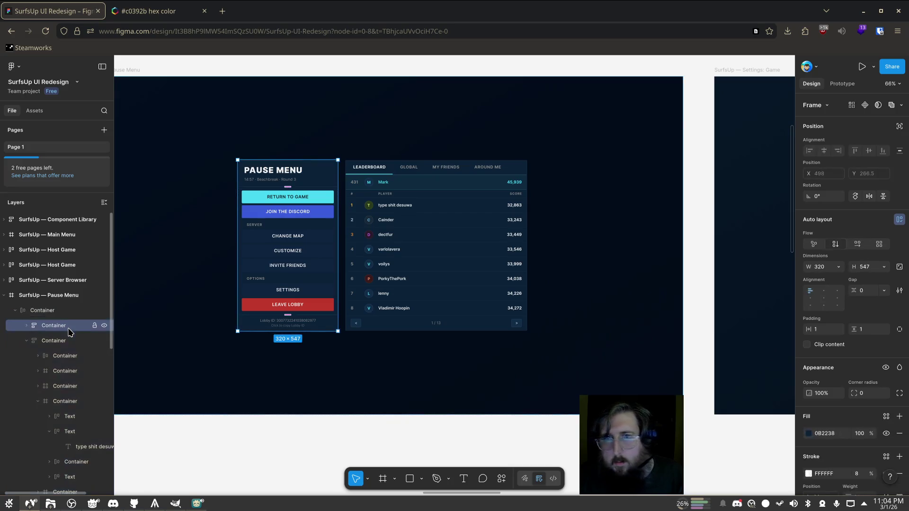
left_click(67, 342)
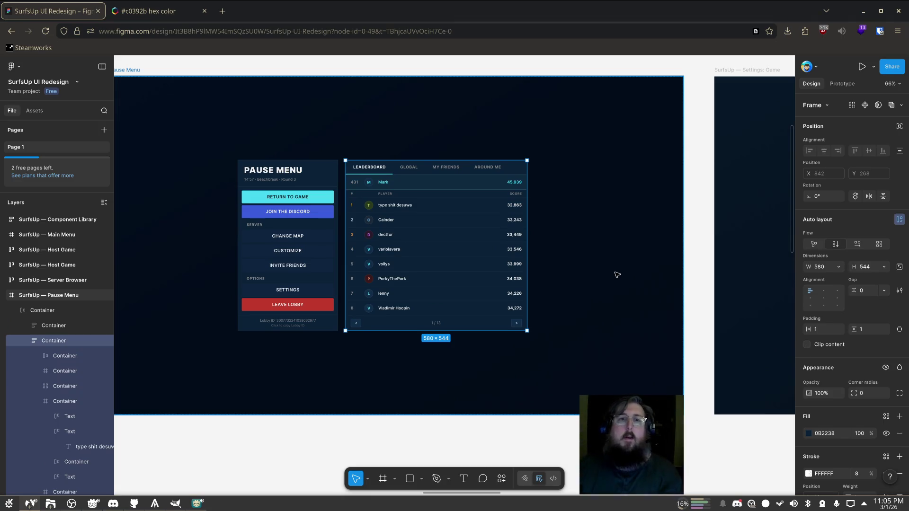
left_click(198, 503)
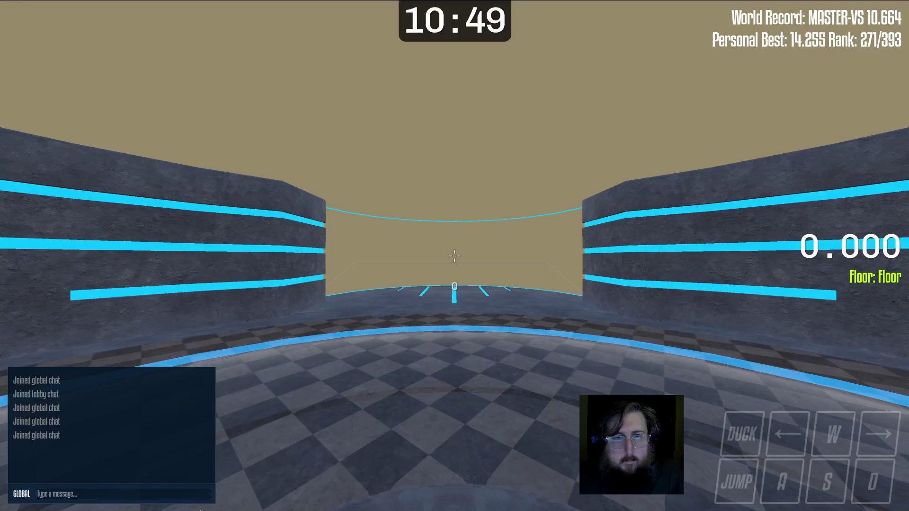
Set the ActionsCard custom minimum width to 320
key("alt+Tab")
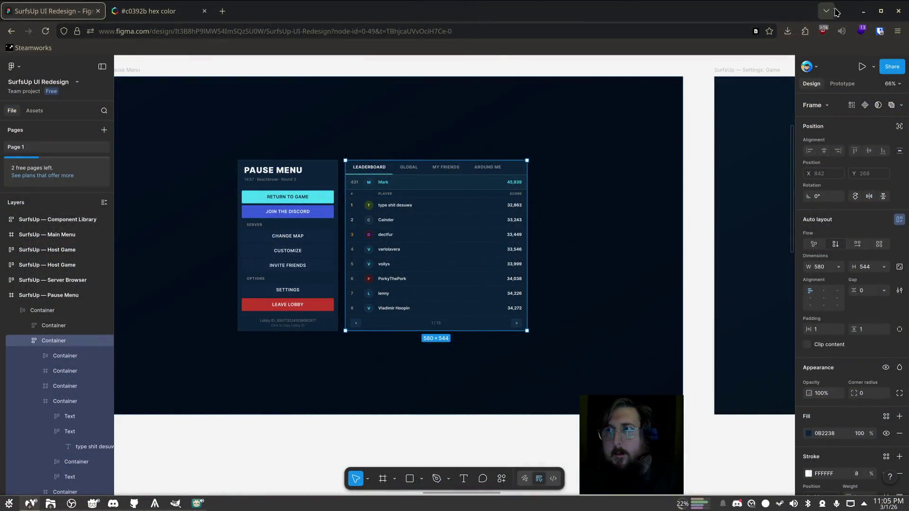
left_click(863, 10)
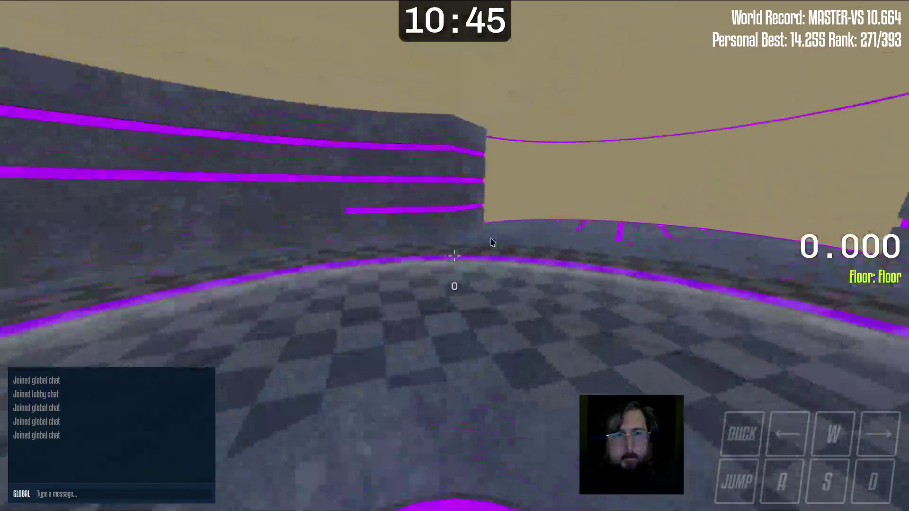
key("alt+Tab")
key("alt+Tab")
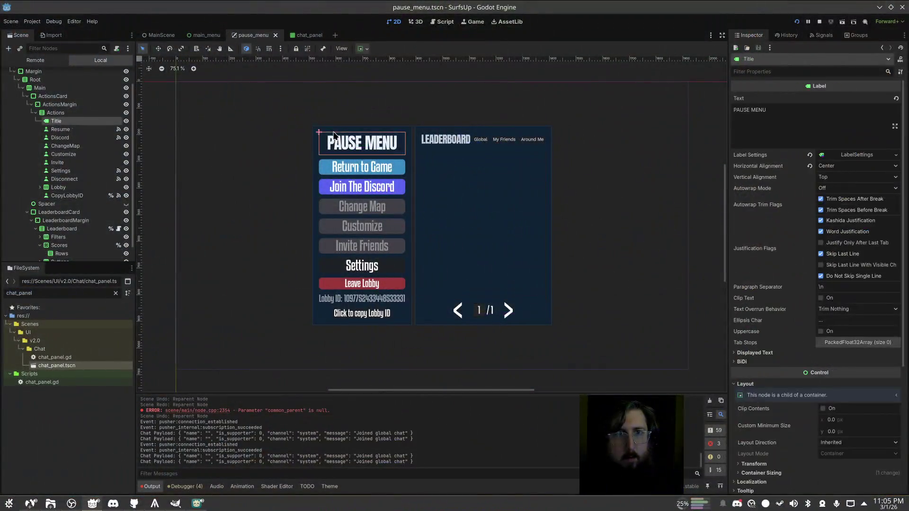
left_click(52, 96)
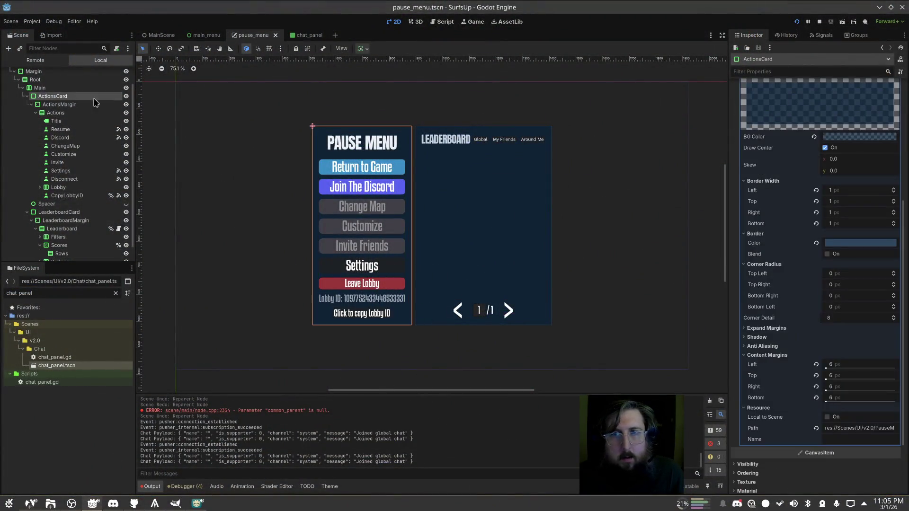
scroll(838, 205, "up", 5)
left_click(858, 135)
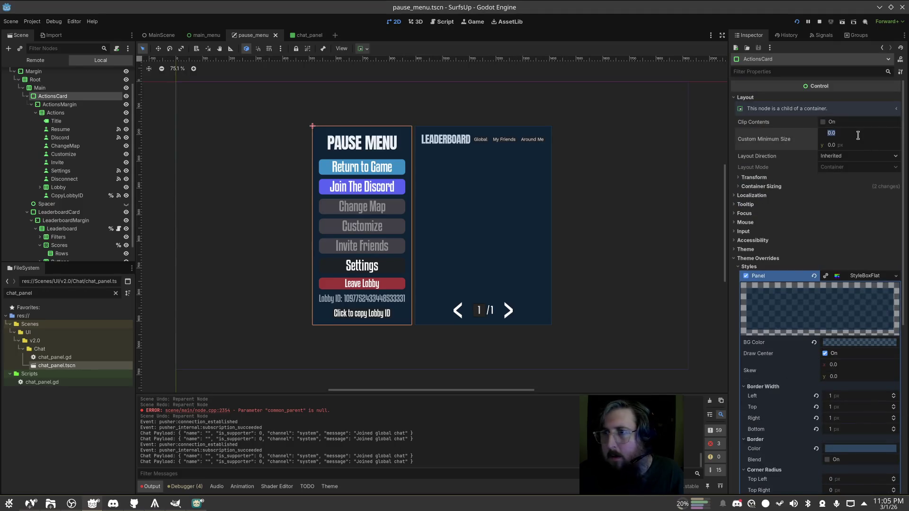
type("0")
key("Tab")
Set the LeaderboardCard minimum width to 580, save, and check the pause menu in-game
left_click(517, 128)
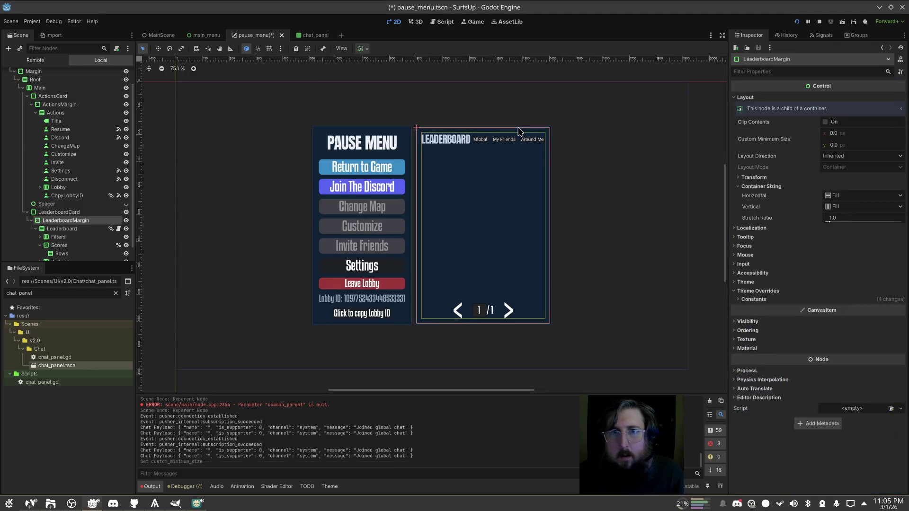
left_click(58, 212)
left_click(859, 138)
type("580")
key("Return")
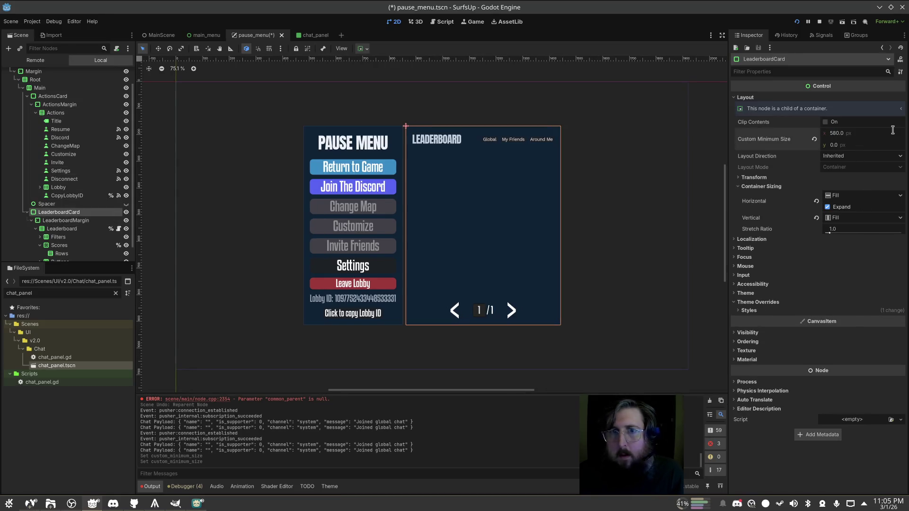
left_click(608, 156)
key("ctrl+s")
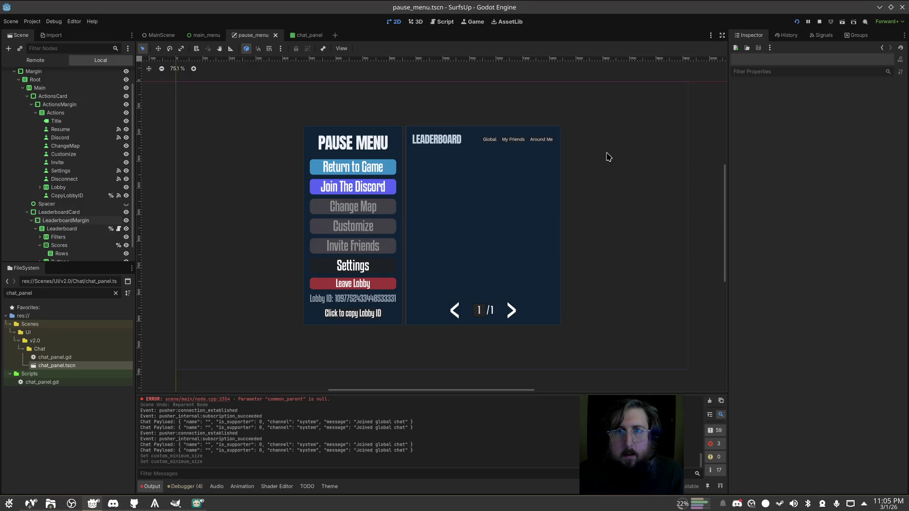
key("alt+Tab")
key("Escape")
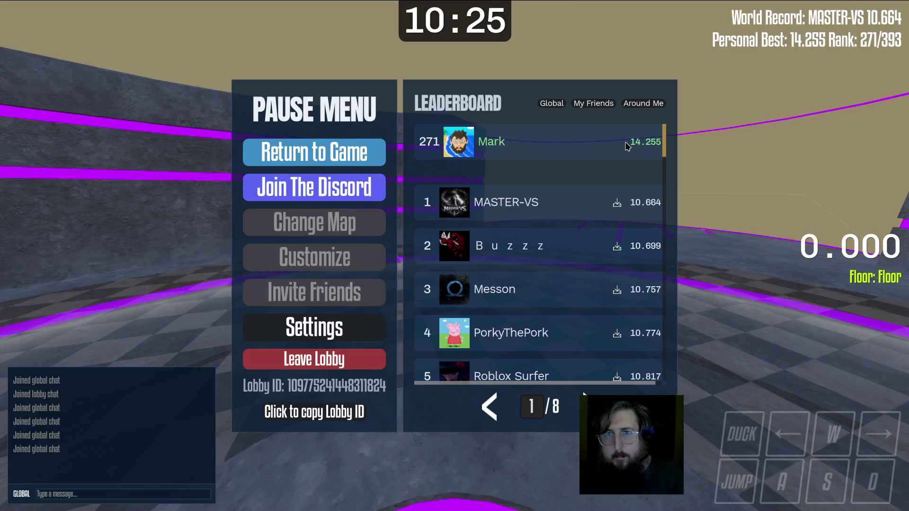
Give the Overlay node the Full Rect anchor preset
key("Escape")
key("alt+Tab")
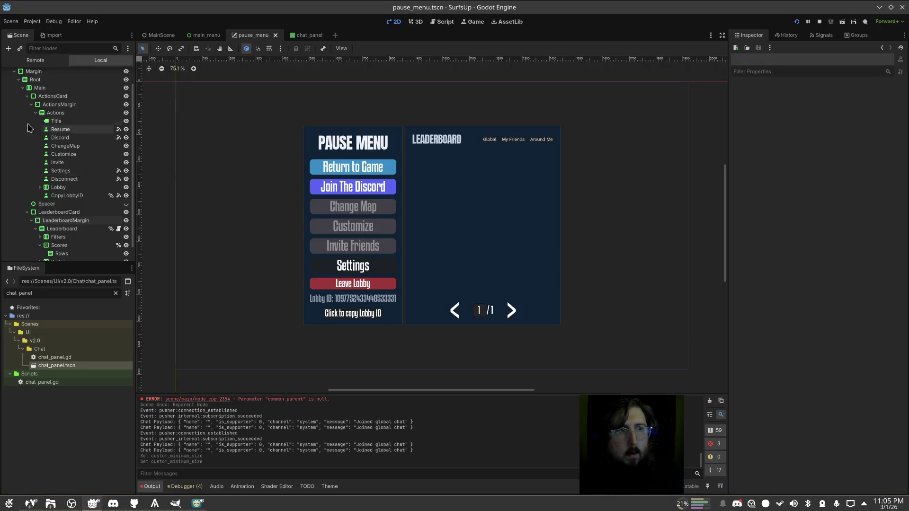
left_click(62, 83)
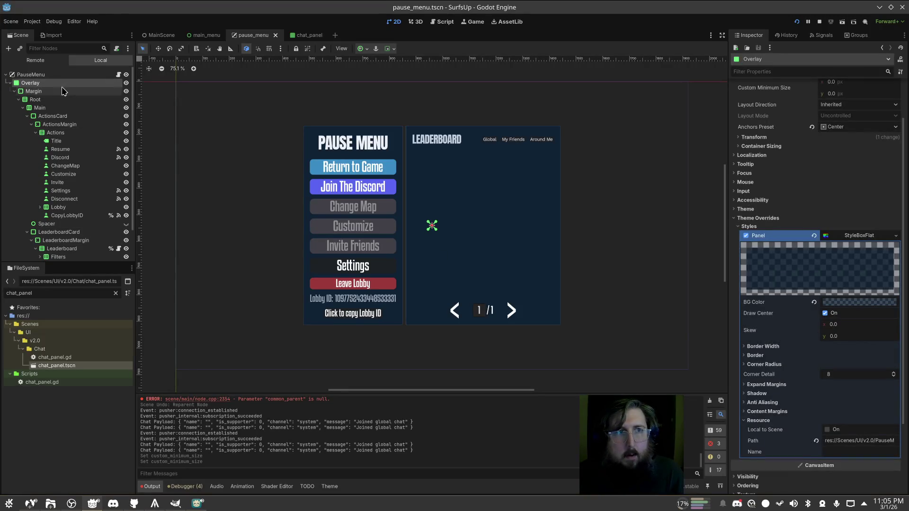
left_click(45, 92)
left_click(42, 83)
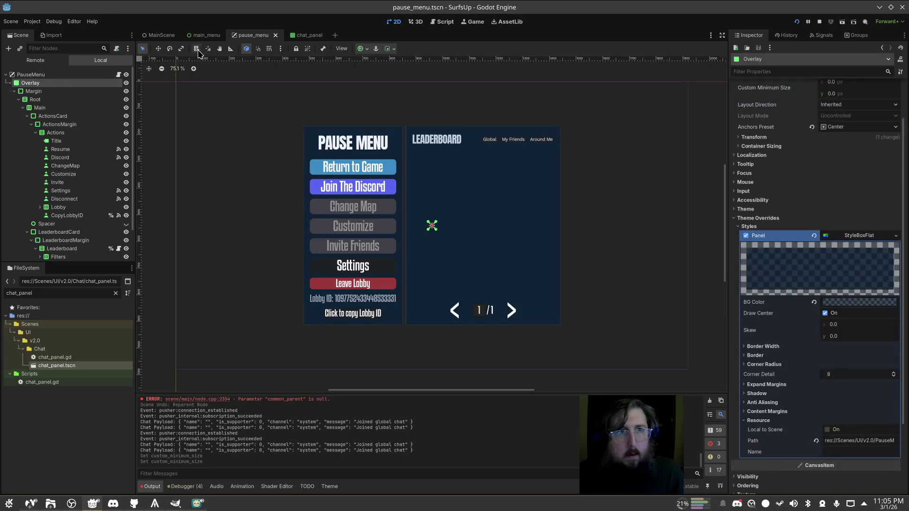
left_click(368, 48)
left_click(403, 106)
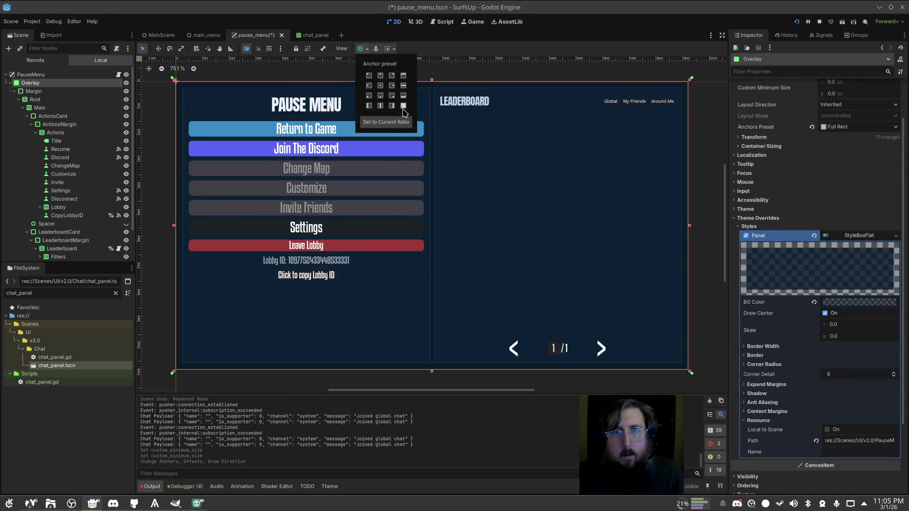
Center the Margin container, save the scene, and reopen the pause menu in-game
left_click(371, 83)
left_click(364, 49)
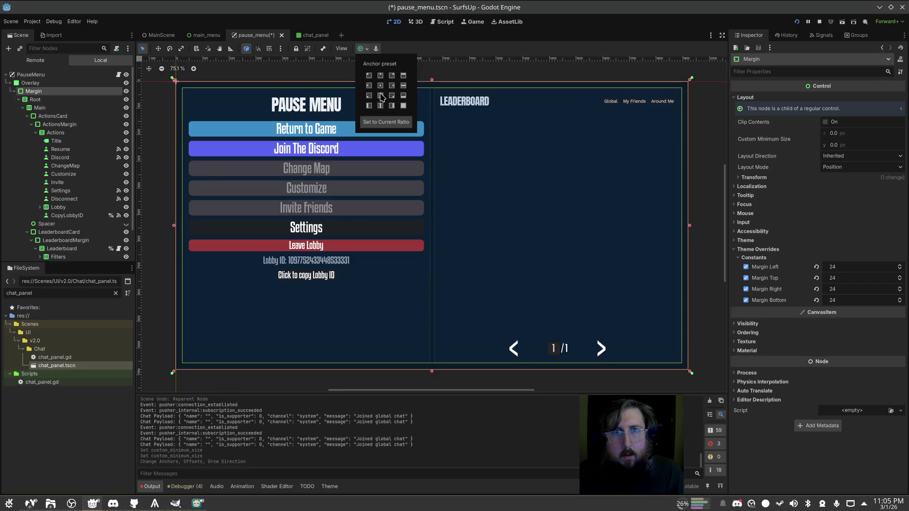
left_click(380, 85)
key("ctrl+s")
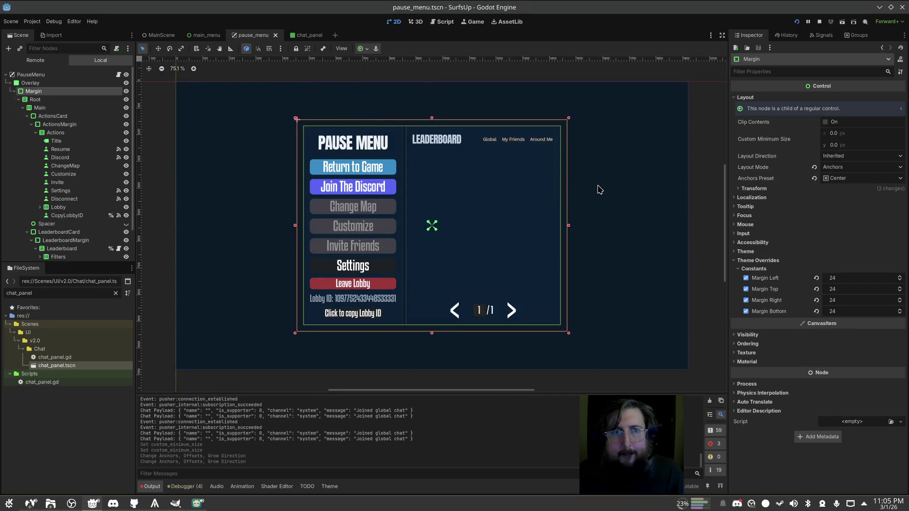
left_click(589, 151)
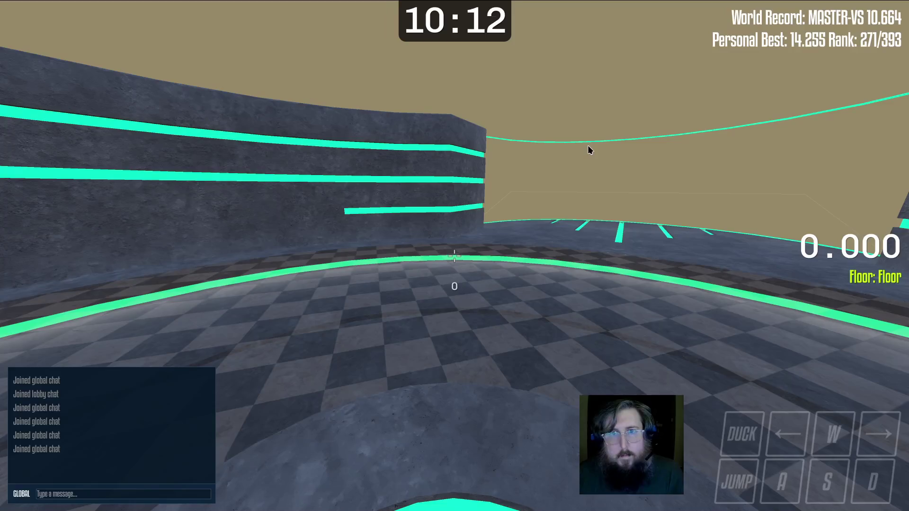
key("Escape")
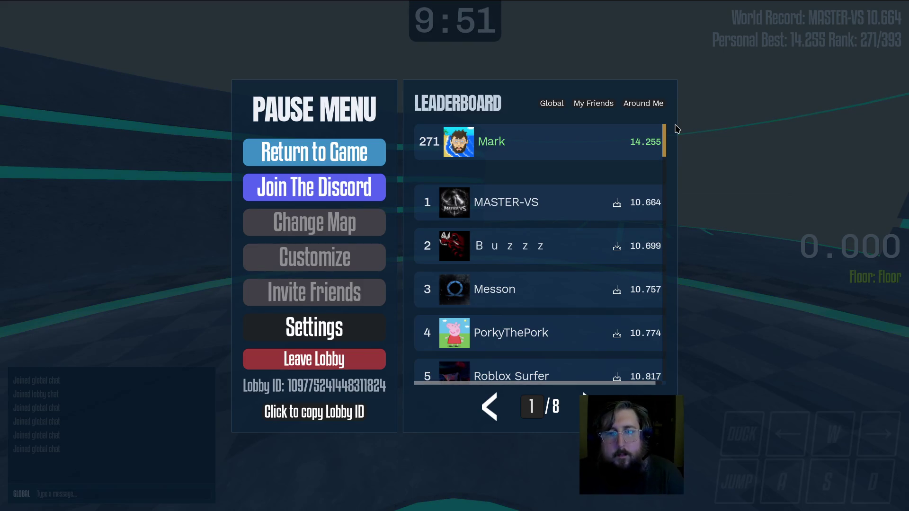
Leave the lobby with the console command 'disconnect', then stop the test run with F8
key("Escape")
key("Escape")
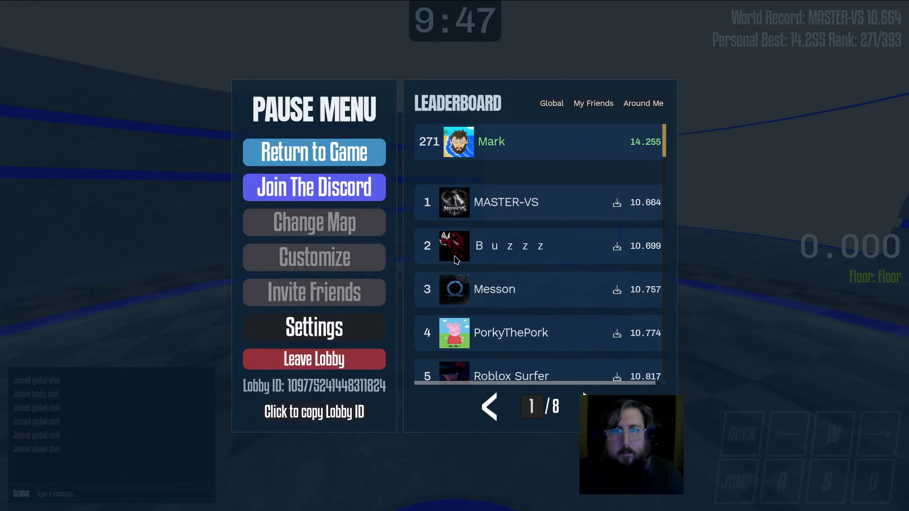
key("Escape")
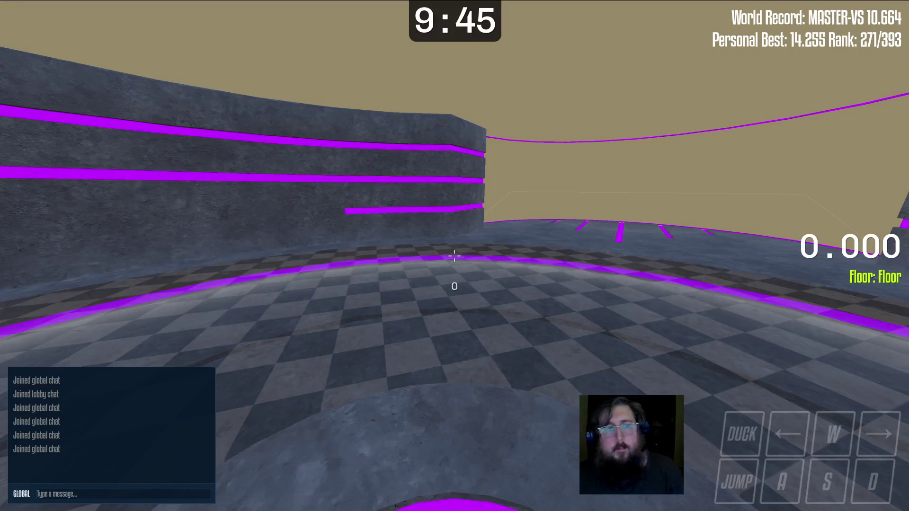
key("grave")
type("disconnectdis")
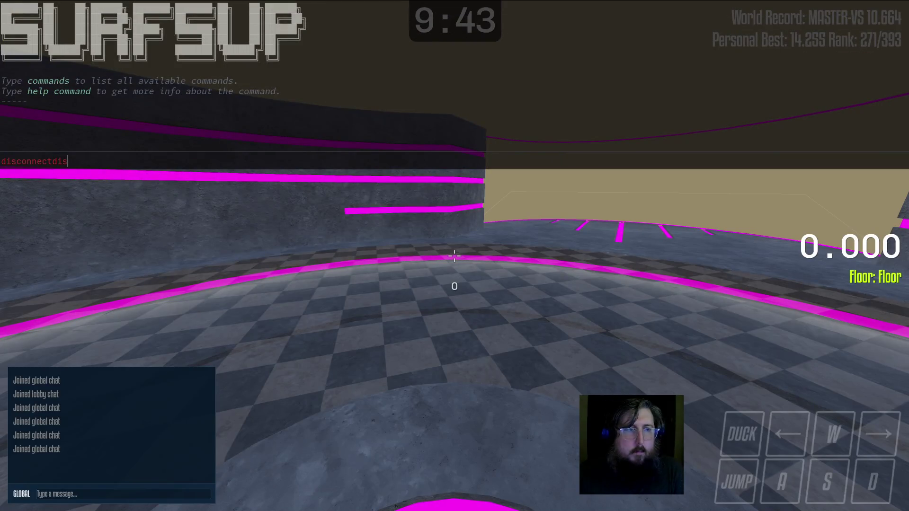
key("BackSpace")
key("BackSpace")
key("Return")
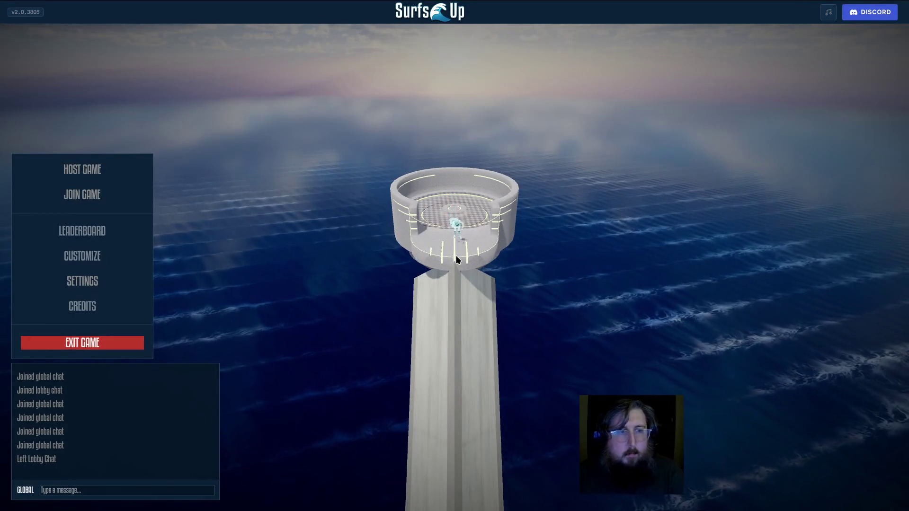
key("F8")
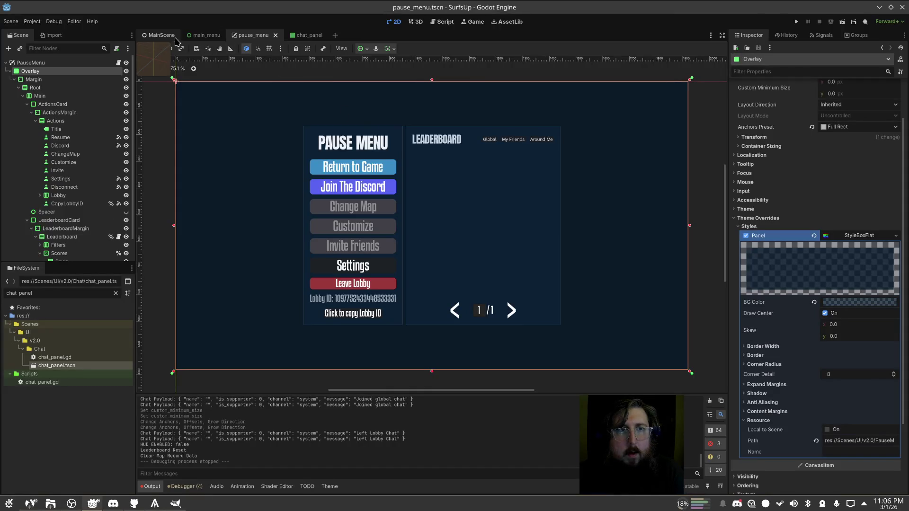
In chat_panel, set the LogPanel and Panel navy background alpha to 200 and save
left_click(204, 35)
left_click(305, 35)
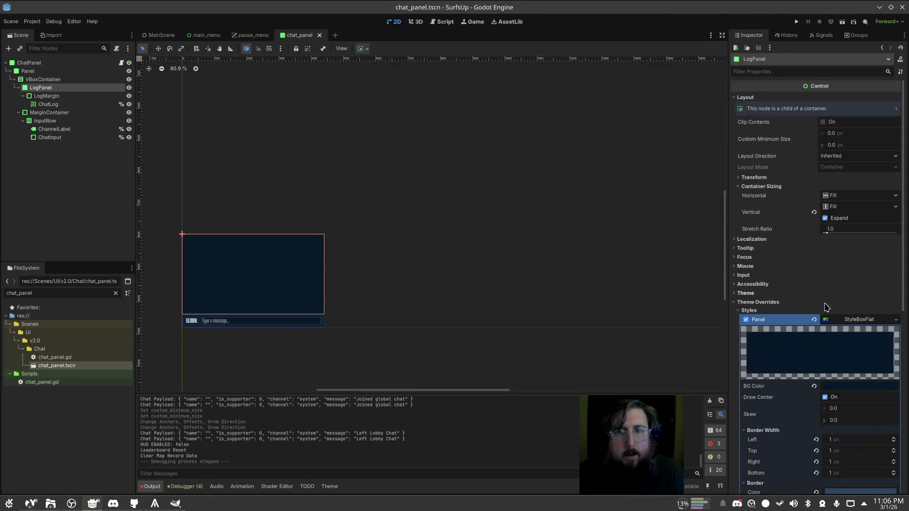
left_click(859, 388)
left_click(888, 326)
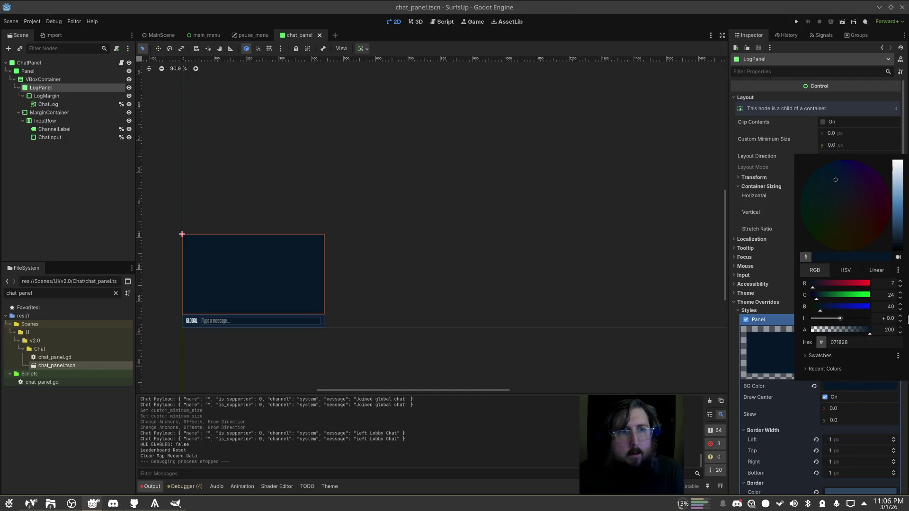
left_click(735, 230)
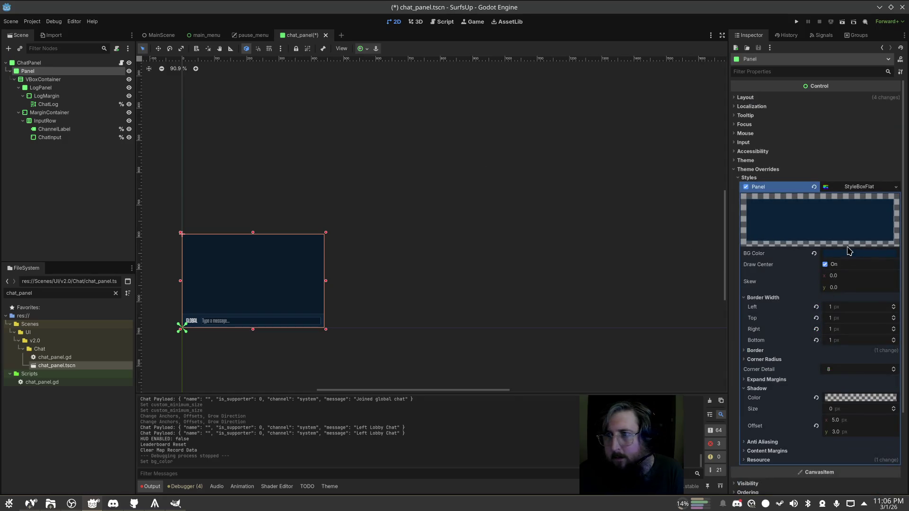
left_click(849, 253)
left_click(889, 434)
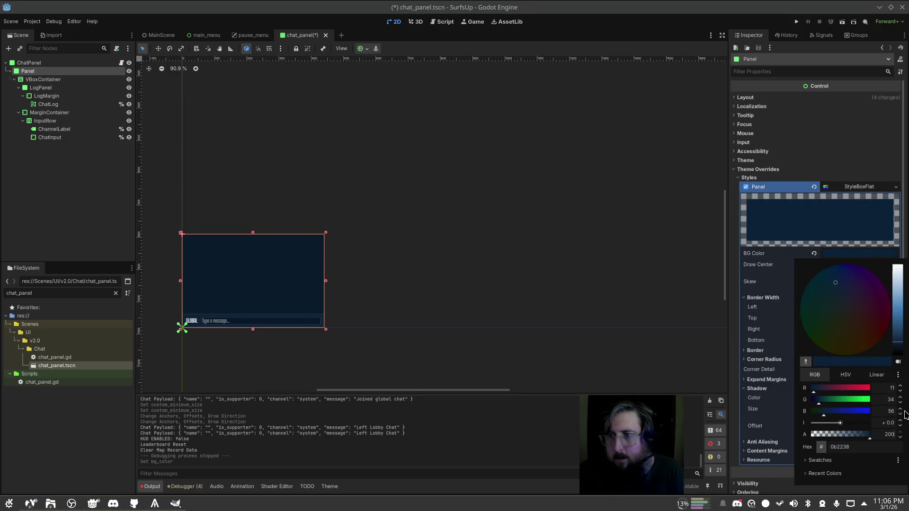
left_click(906, 415)
key("ctrl+s")
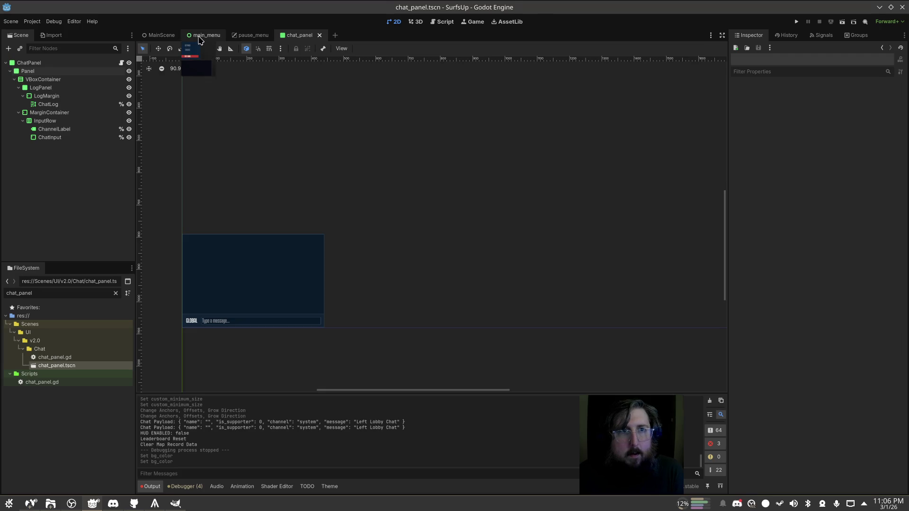
Lower the main_menu PanelContainer background alpha, then run the game to test the menu
left_click(199, 38)
left_click(868, 342)
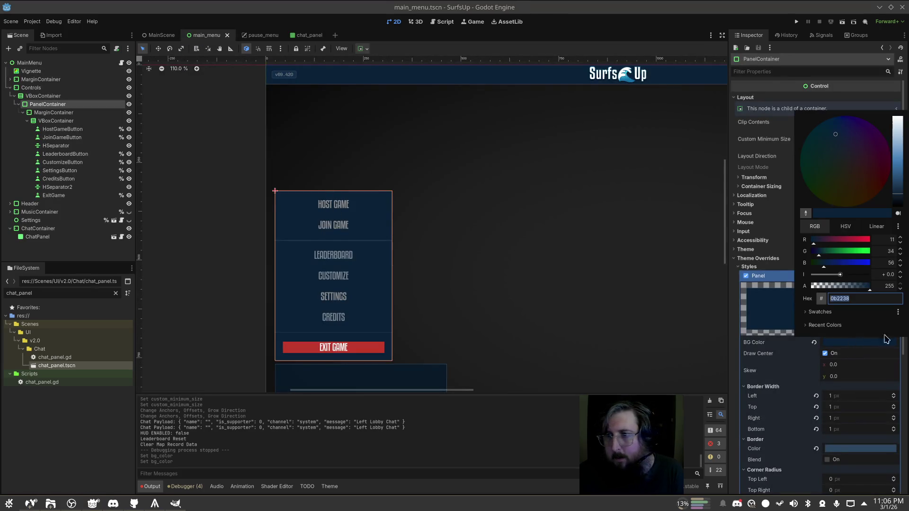
left_click(889, 284)
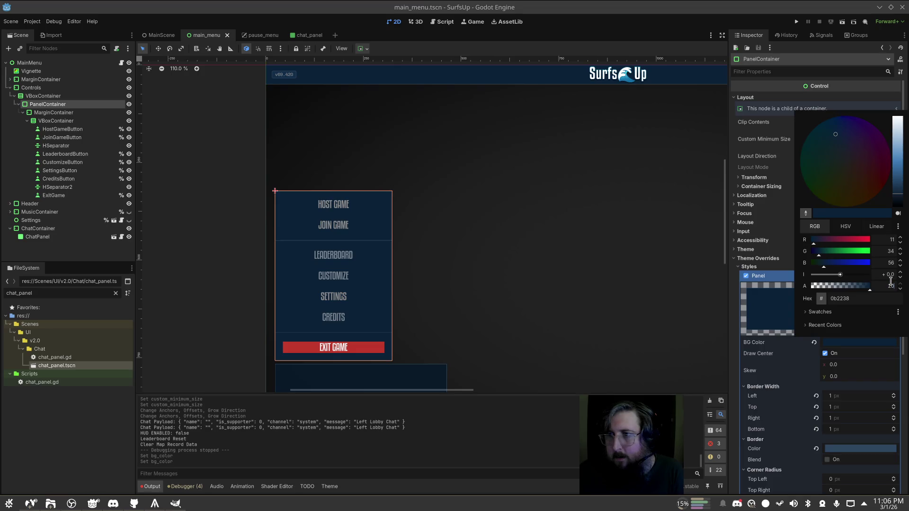
key("Return")
left_click(554, 175)
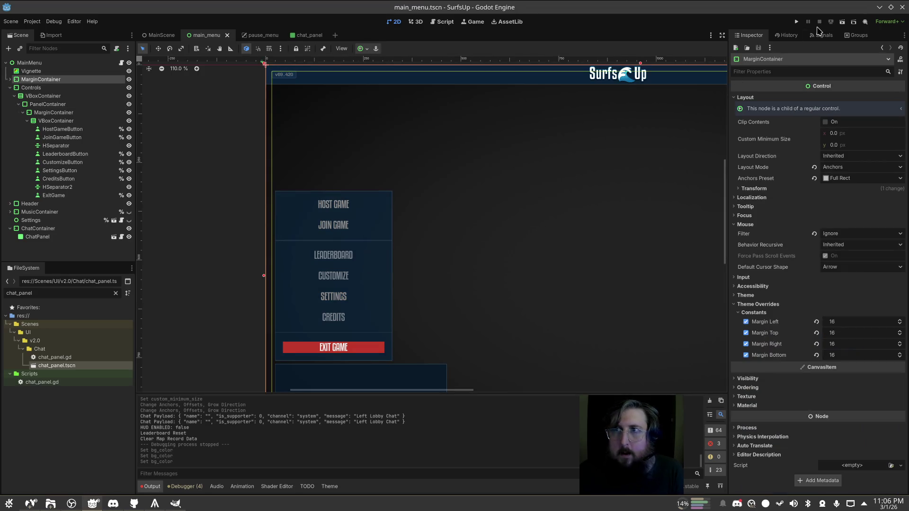
left_click(795, 23)
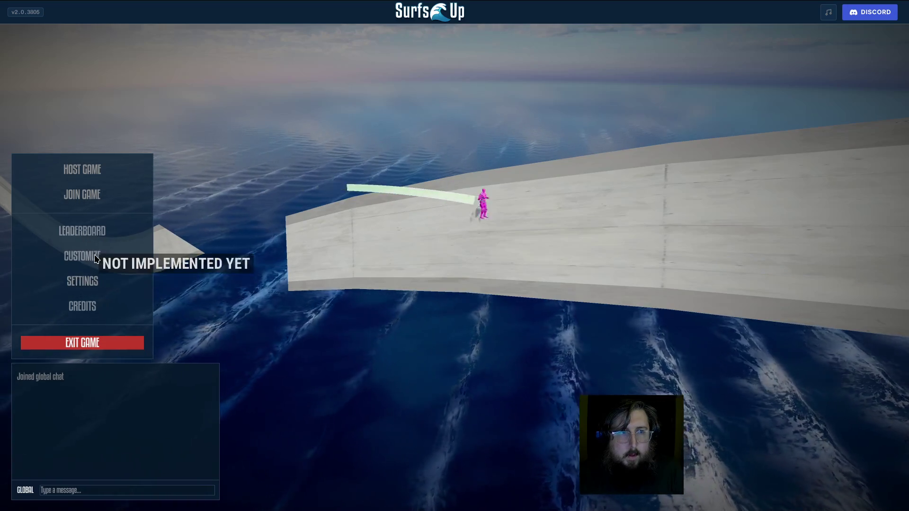
key("alt+Tab")
left_click(325, 296)
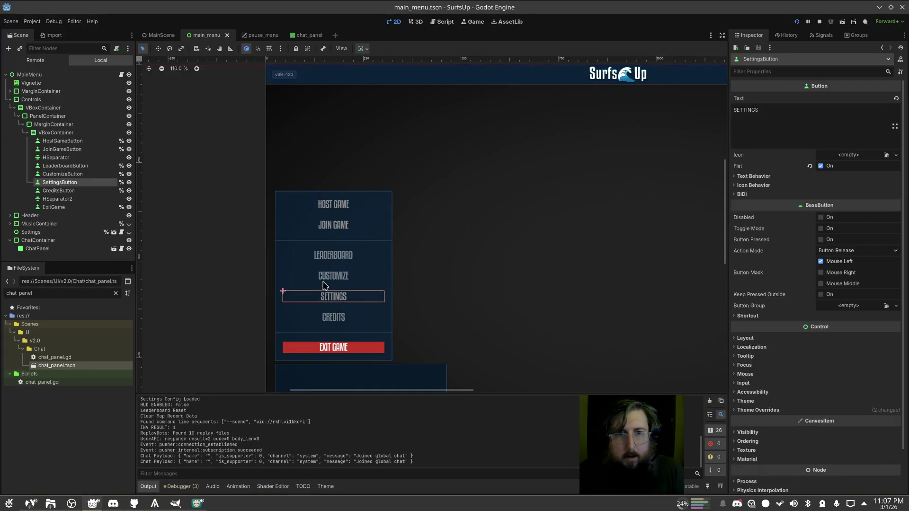
Select the Leaderboard, Customize, Settings and Credits buttons together and expand their style overrides
left_click(332, 274)
left_click(334, 256)
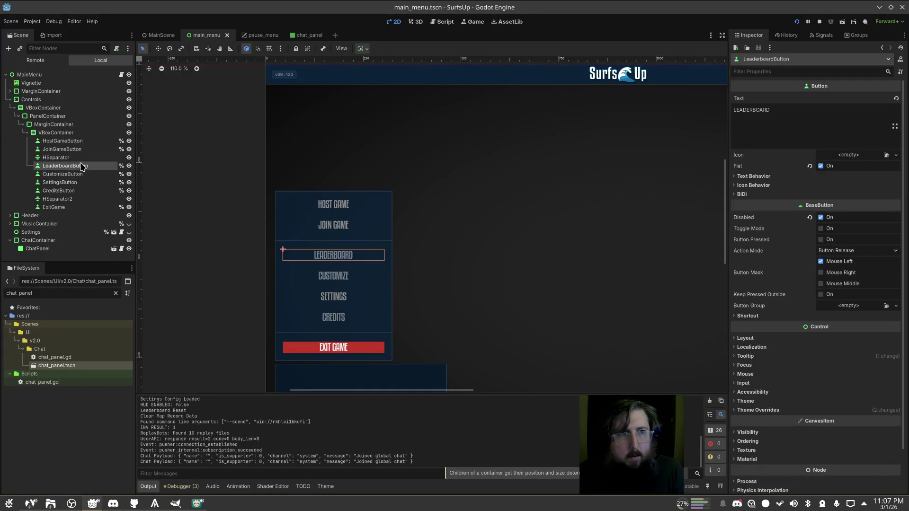
left_click(72, 174)
left_click(75, 174)
left_click(70, 182)
left_click(67, 190)
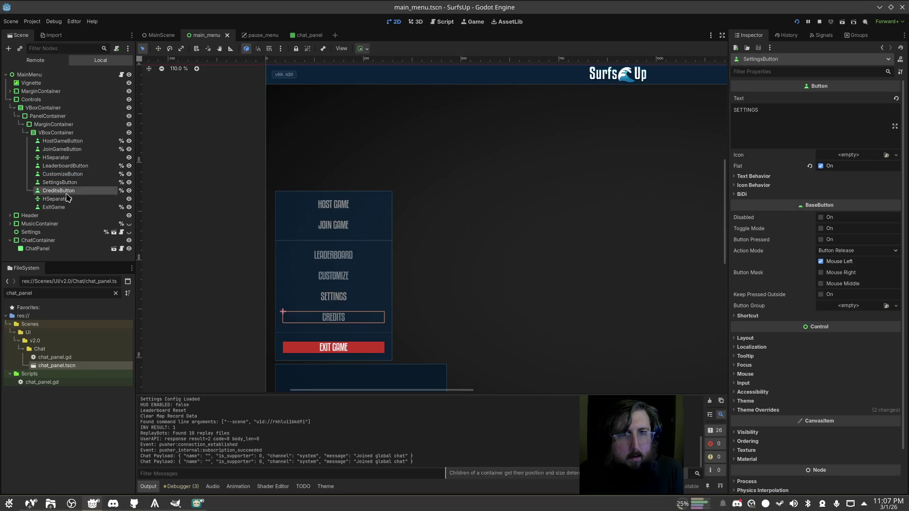
left_click(63, 174, "ctrl")
left_click(66, 165, "ctrl")
scroll(822, 459, "down", 2)
left_click(762, 366)
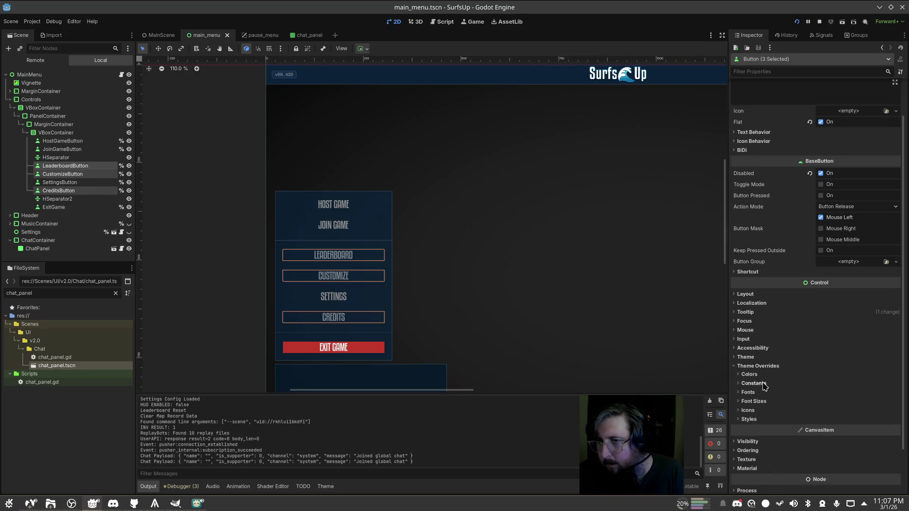
left_click(749, 419)
scroll(807, 422, "down", 3)
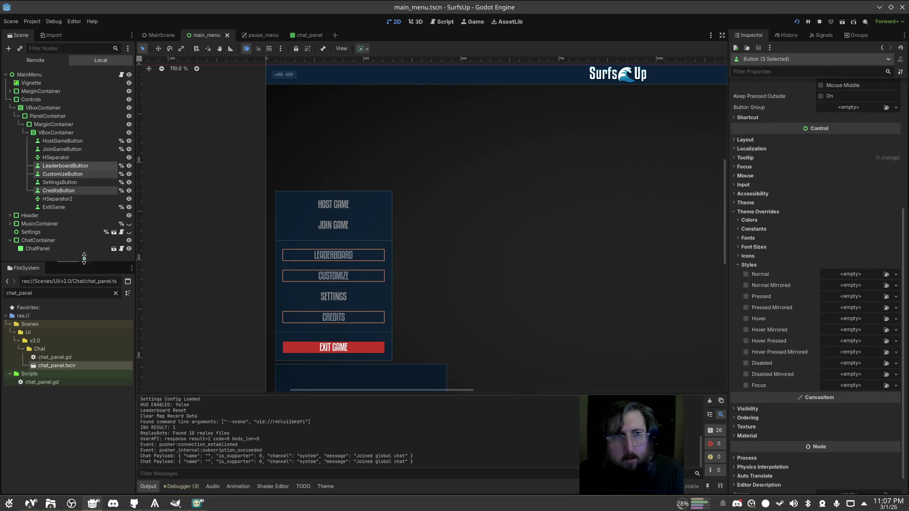
Select only CreditsButton and make its Disabled style override unique
left_click(62, 183)
left_click(59, 191)
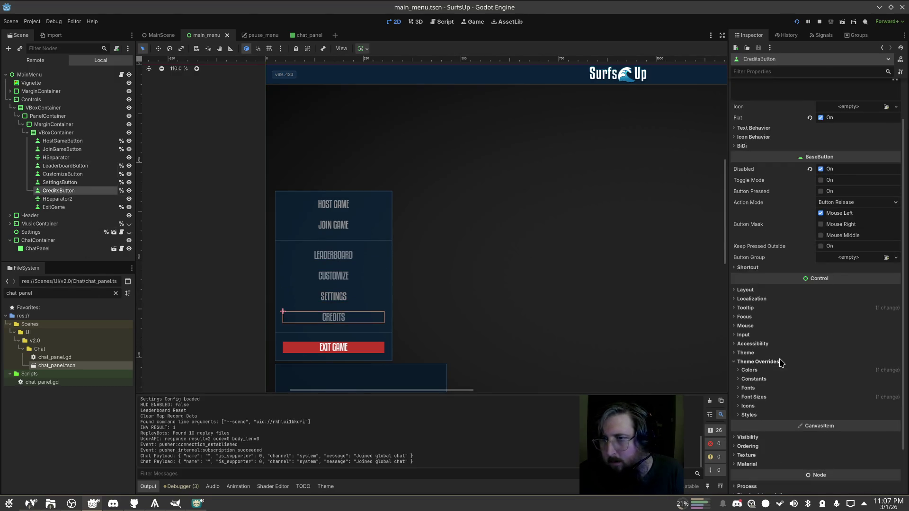
left_click(780, 372)
left_click(758, 335)
left_click(758, 335)
left_click(749, 361)
scroll(824, 366, "down", 3)
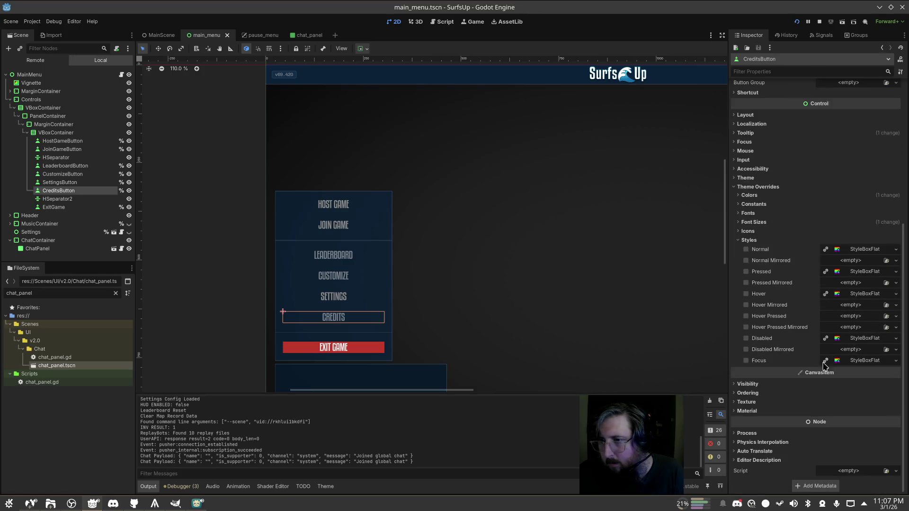
right_click(836, 345)
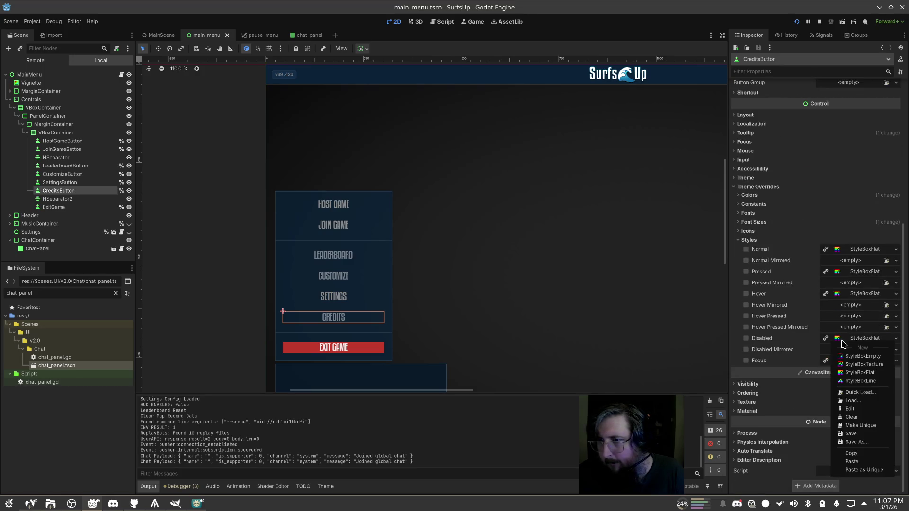
left_click(871, 422)
Set the Disabled style's background colour to dark grey 42, 42, 42 (2a2a2a)
left_click(852, 338)
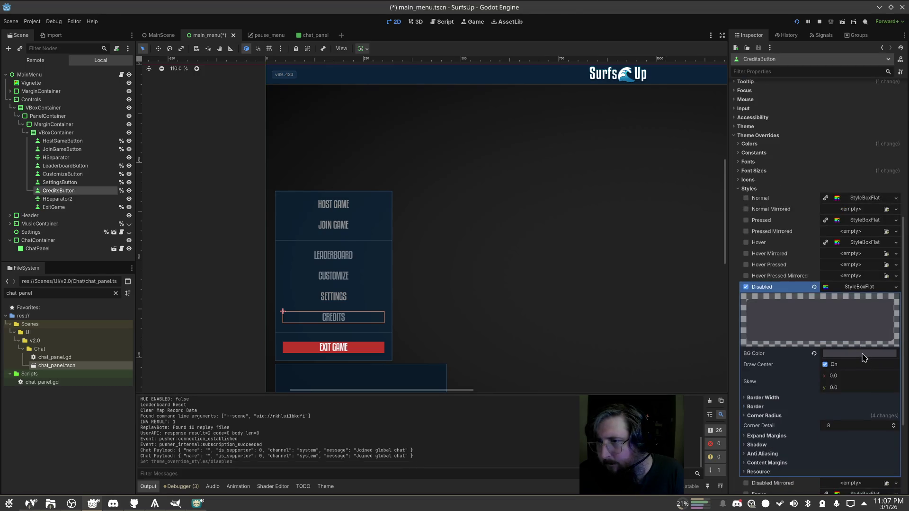
left_click(863, 354)
left_click(881, 253)
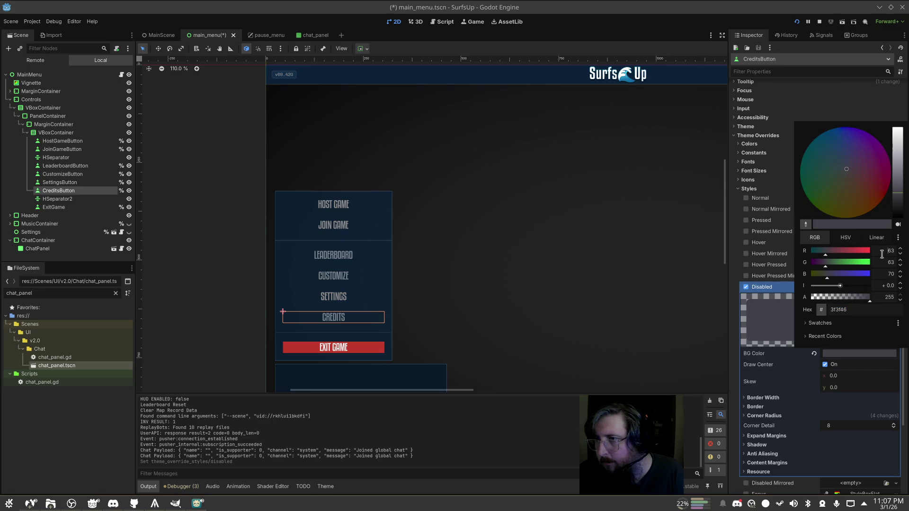
type("42")
key("Tab")
type("42")
key("Tab")
type("42")
key("Tab")
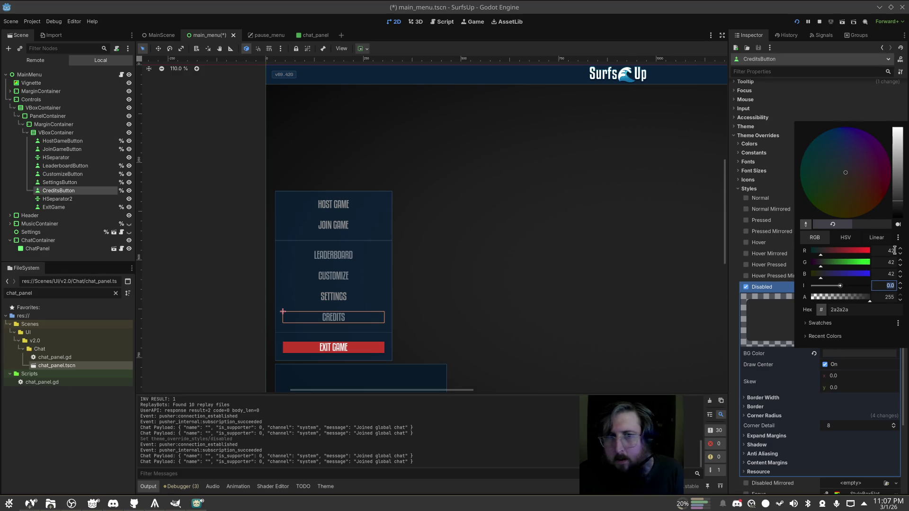
left_click(620, 273)
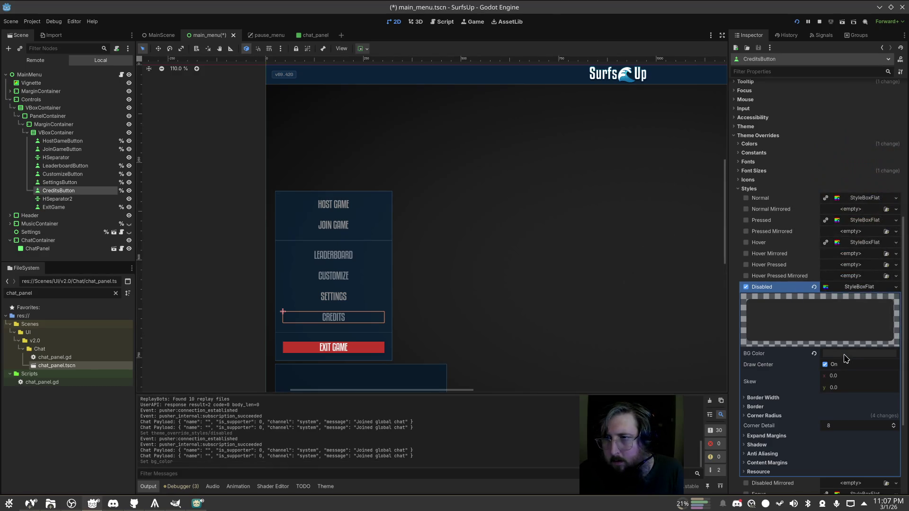
Undo an experimental green-channel tweak to the Disabled colour and save the main menu scene
scroll(845, 355, "down", 3)
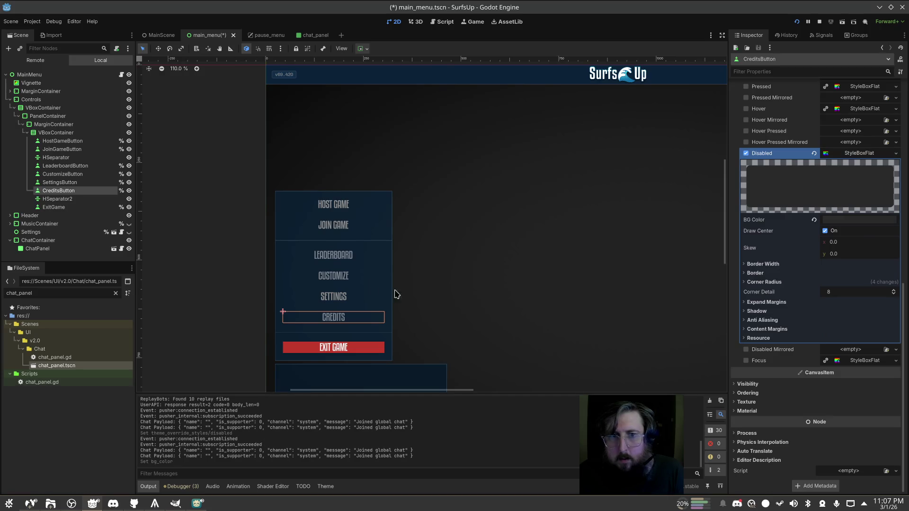
scroll(847, 307, "up", 2)
left_click(844, 324)
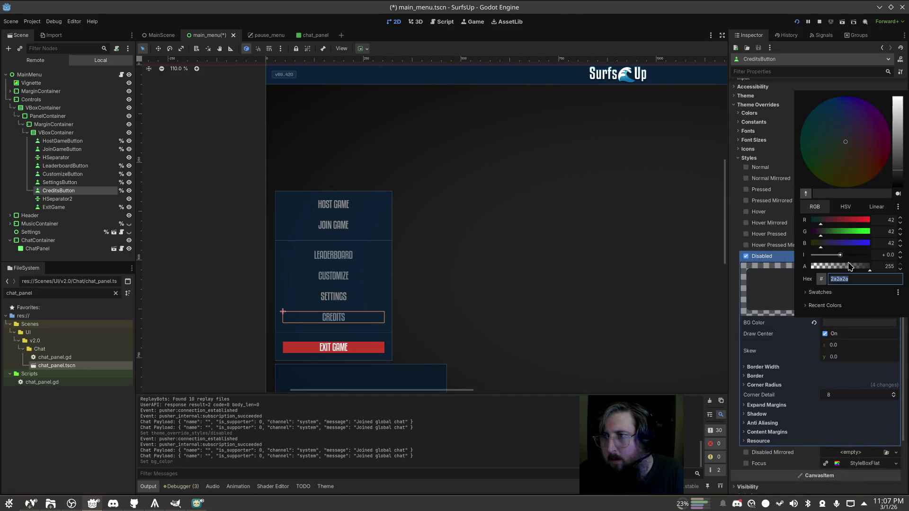
mouse_move(821, 237)
left_mouse_down()
mouse_move(866, 232)
mouse_move(821, 236)
left_mouse_up()
left_click(621, 266)
key("ctrl+z")
left_click(507, 282)
key("ctrl+s")
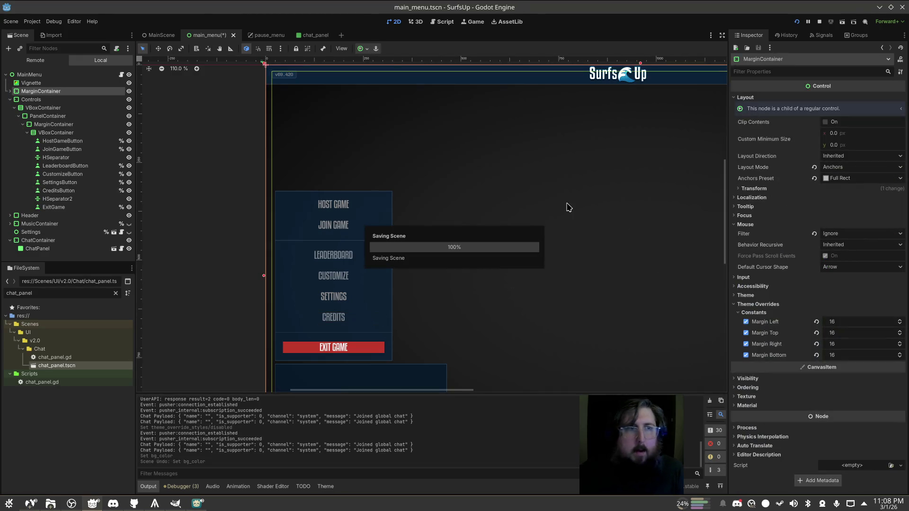
scroll(561, 184, "down", 6)
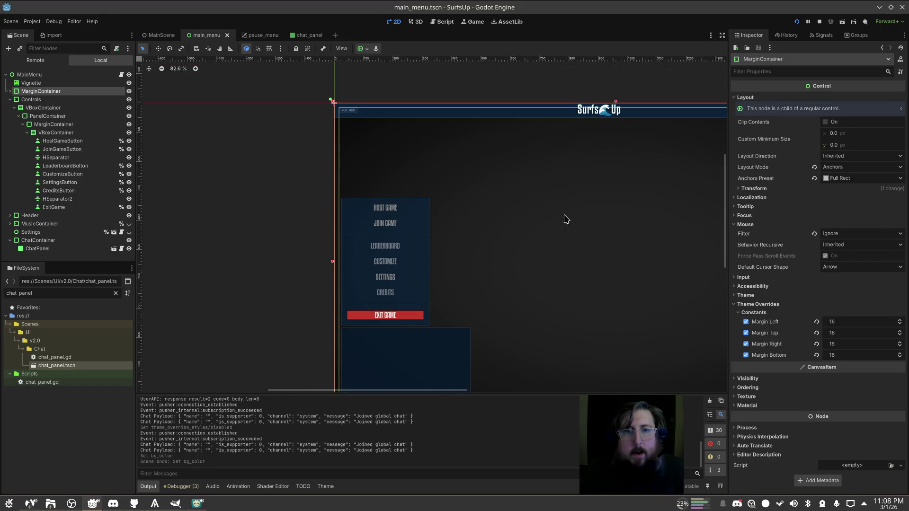
left_click(462, 171)
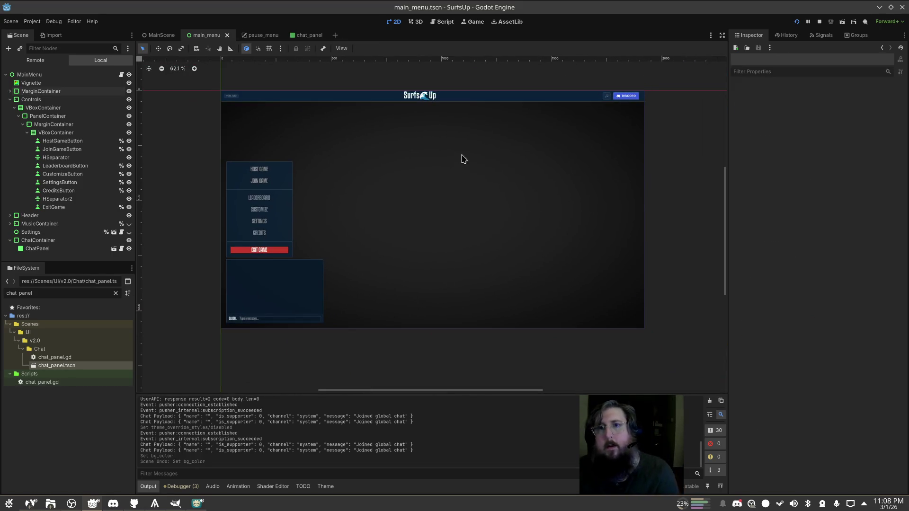
scroll(668, 131, "up", 6)
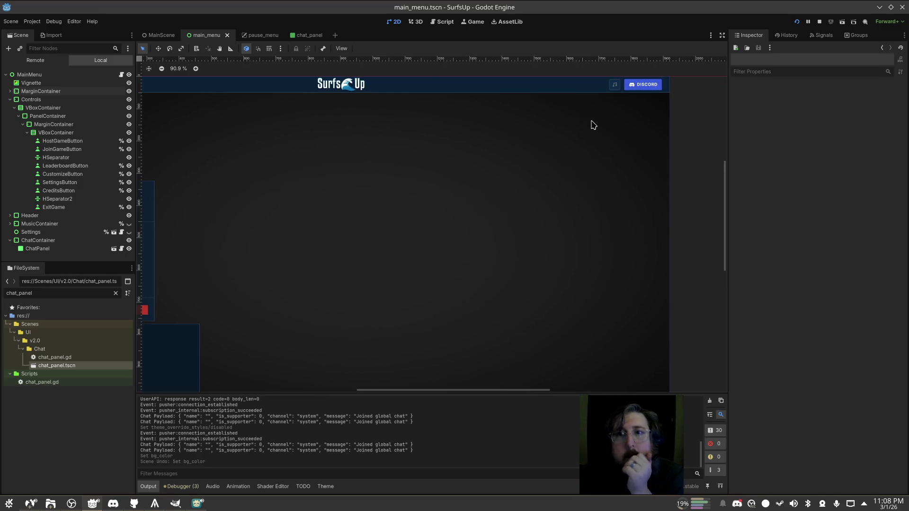
scroll(635, 90, "up", 2)
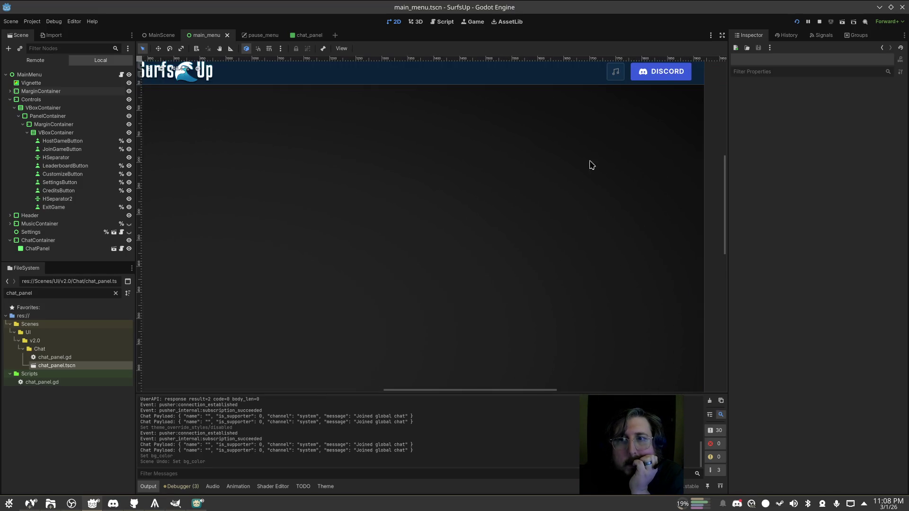
scroll(575, 130, "up", 4)
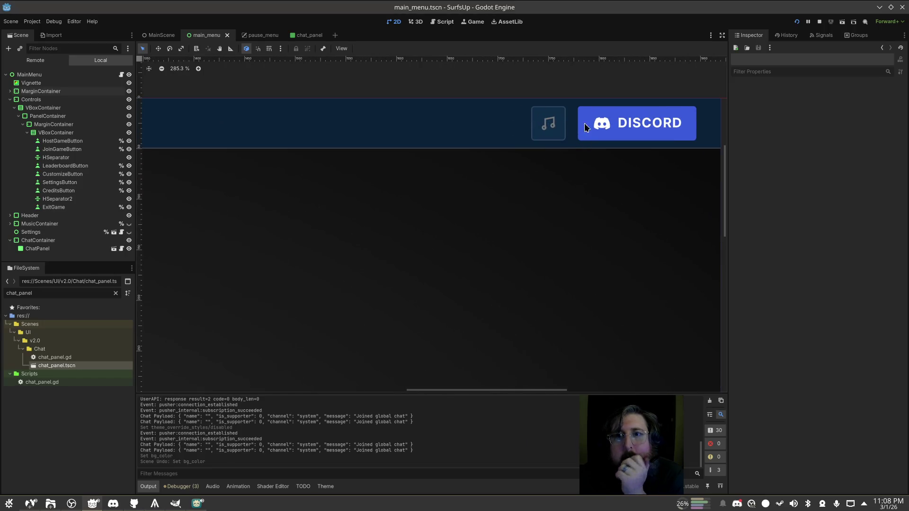
left_click(601, 124)
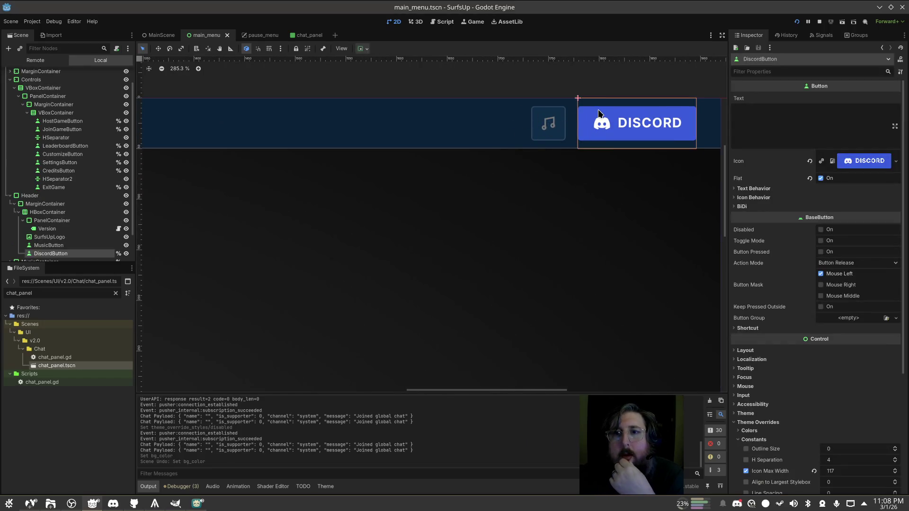
left_click(550, 120)
left_click(362, 236)
scroll(521, 190, "left", 15)
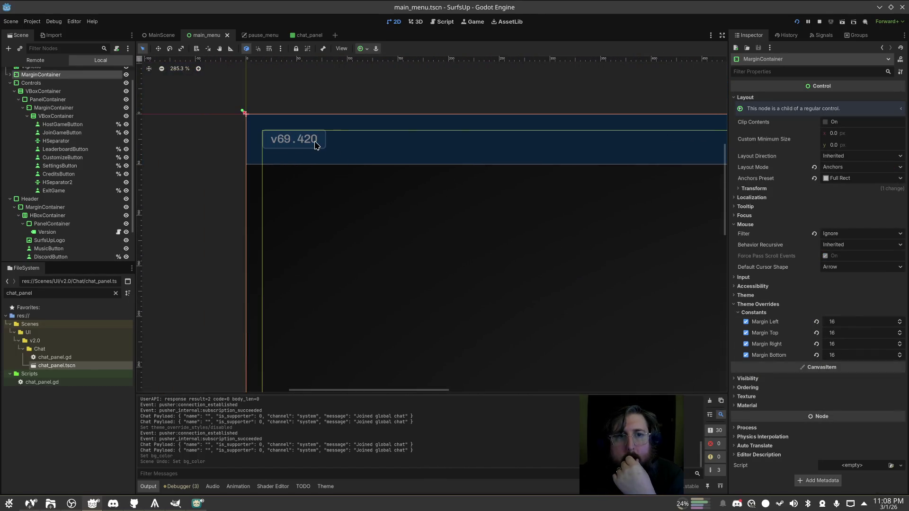
left_click(316, 145)
left_click(265, 145)
key("Escape")
left_click(265, 144)
key("alt+Tab")
key("alt+Tab")
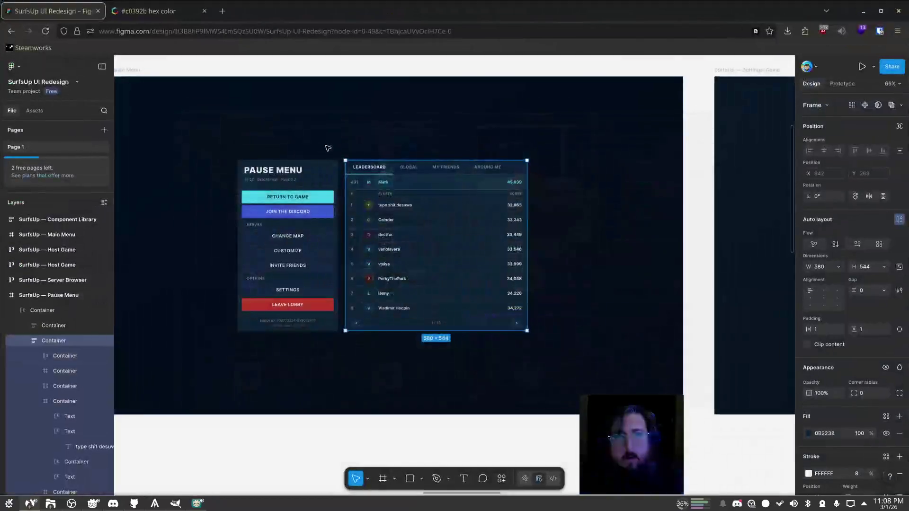
scroll(265, 300, "down", 5)
left_click_drag(265, 328, 568, 308)
mouse_move(142, 246)
left_mouse_down()
mouse_move(353, 235)
mouse_move(478, 271)
left_mouse_up()
scroll(447, 177, "up", 5)
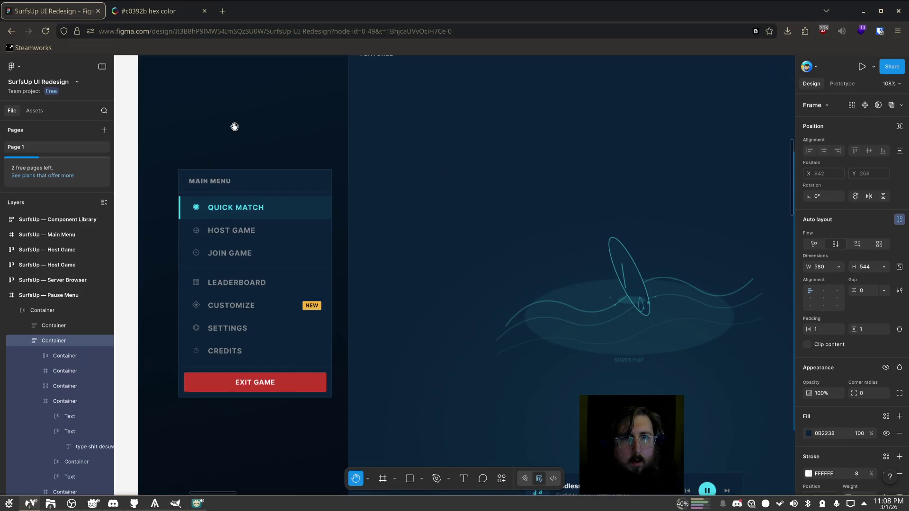
scroll(236, 128, "up", 3)
mouse_move(235, 127)
left_mouse_down()
mouse_move(391, 255)
mouse_move(301, 184)
left_mouse_up()
scroll(308, 199, "right", 8)
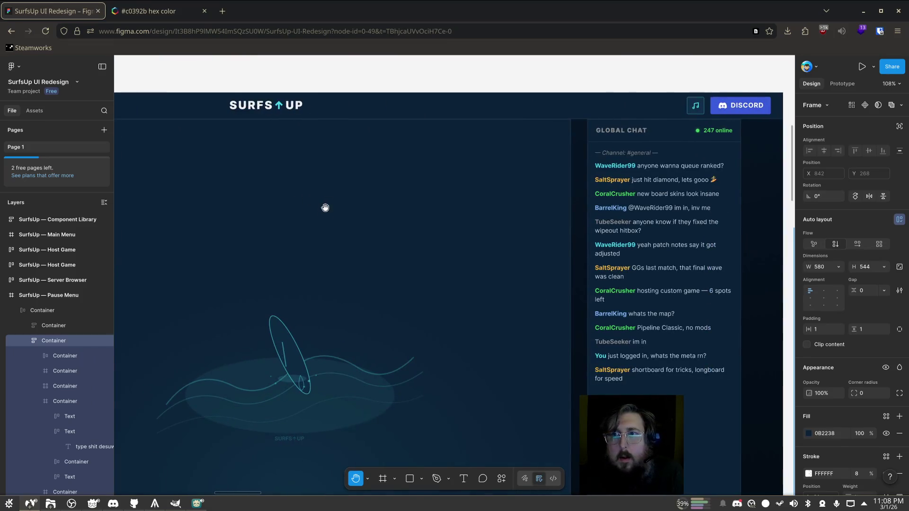
scroll(486, 184, "left", 7)
scroll(486, 184, "down", 2)
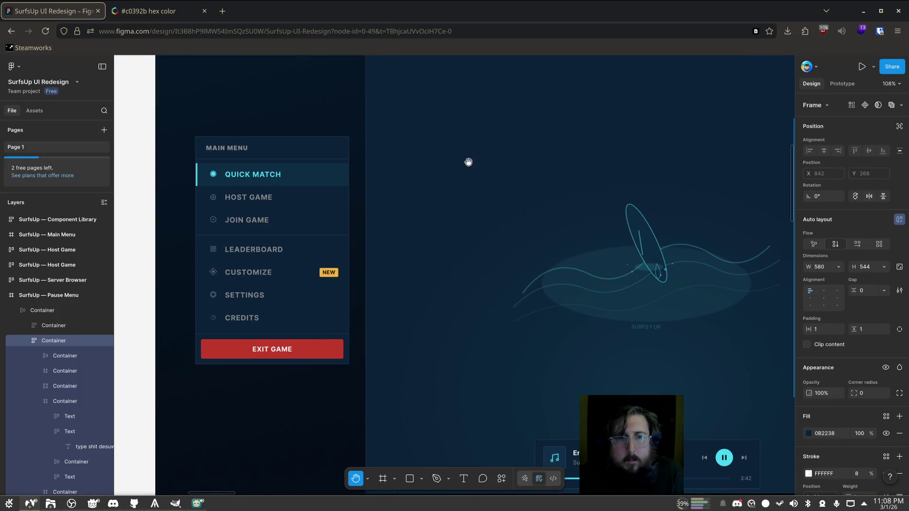
scroll(468, 161, "right", 5)
scroll(450, 159, "down", 1)
scroll(516, 188, "right", 5)
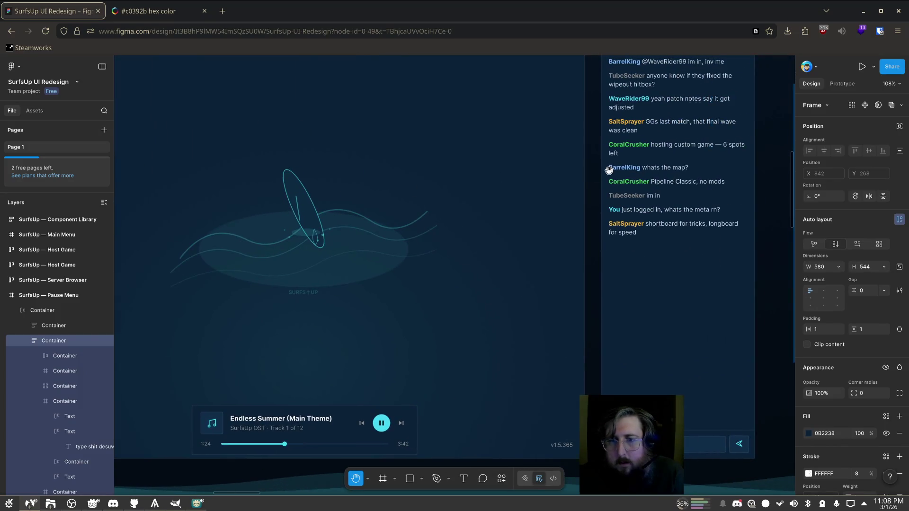
scroll(486, 280, "up", 3)
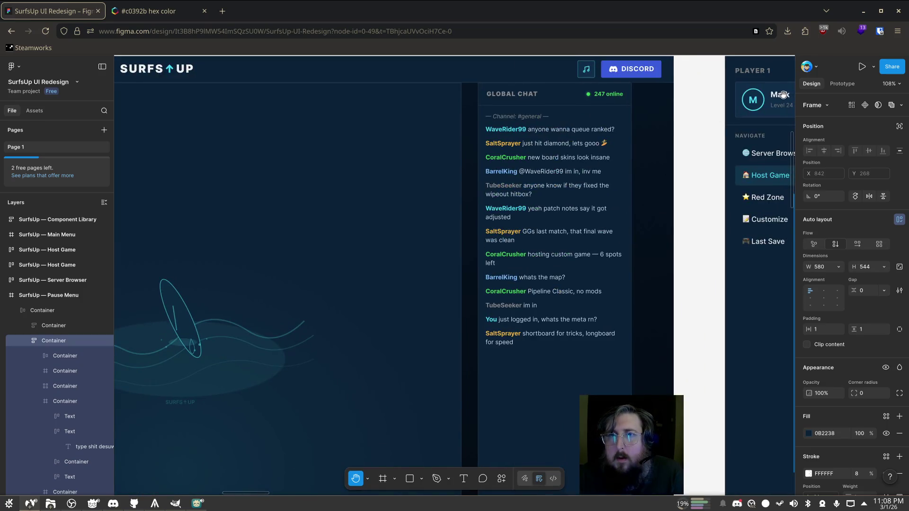
scroll(521, 190, "down", 5)
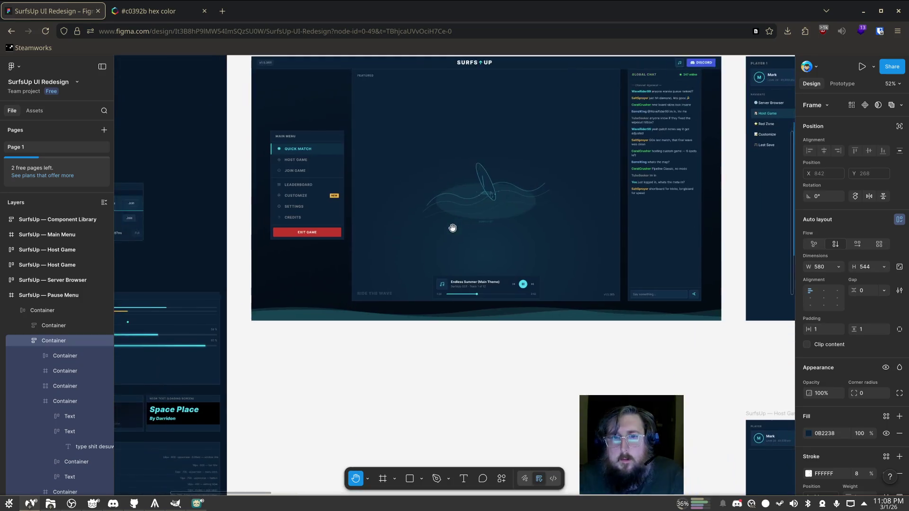
scroll(522, 316, "up", 5)
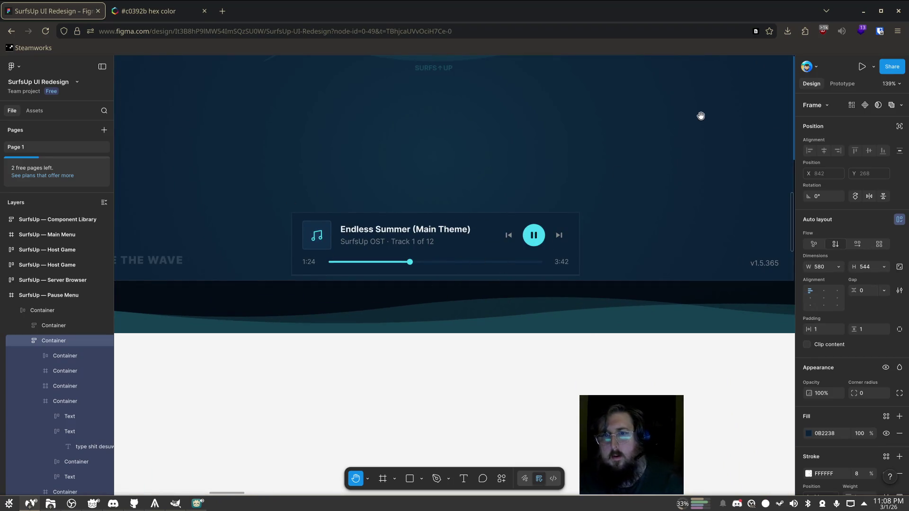
left_click(868, 13)
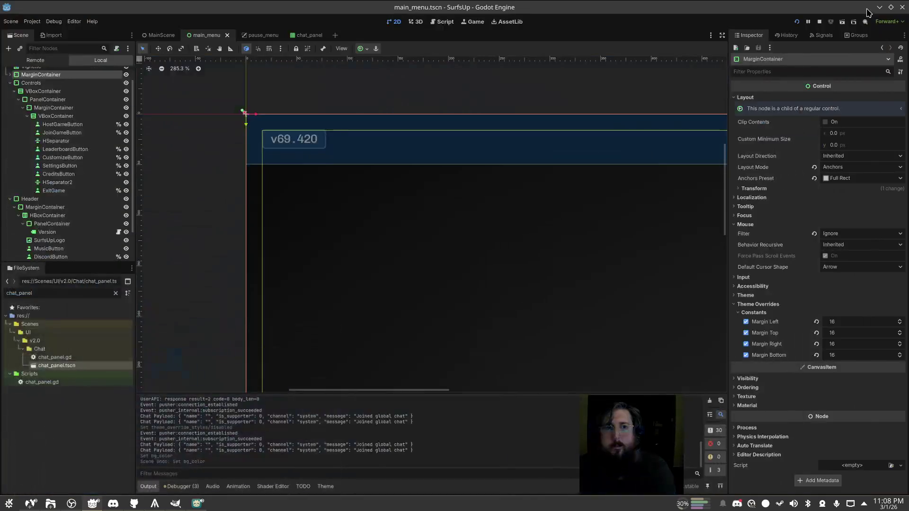
Try dragging the header's MarginContainer to new positions, then undo every move
scroll(423, 225, "down", 1)
scroll(424, 239, "down", 5)
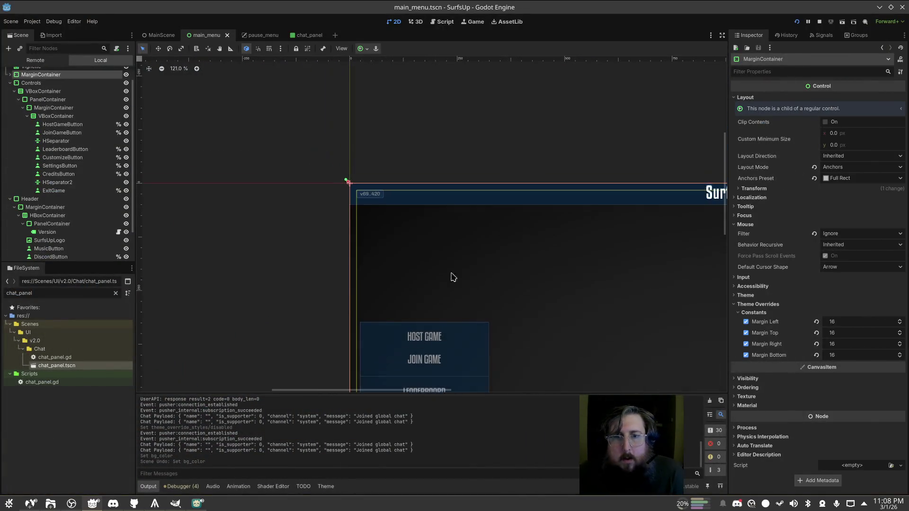
mouse_move(440, 274)
left_mouse_down()
mouse_move(293, 165)
mouse_move(406, 233)
left_mouse_up()
key("ctrl+z")
left_click(521, 298)
left_click_drag(616, 338, 497, 214)
left_click(365, 214)
scroll(359, 216, "down", 3)
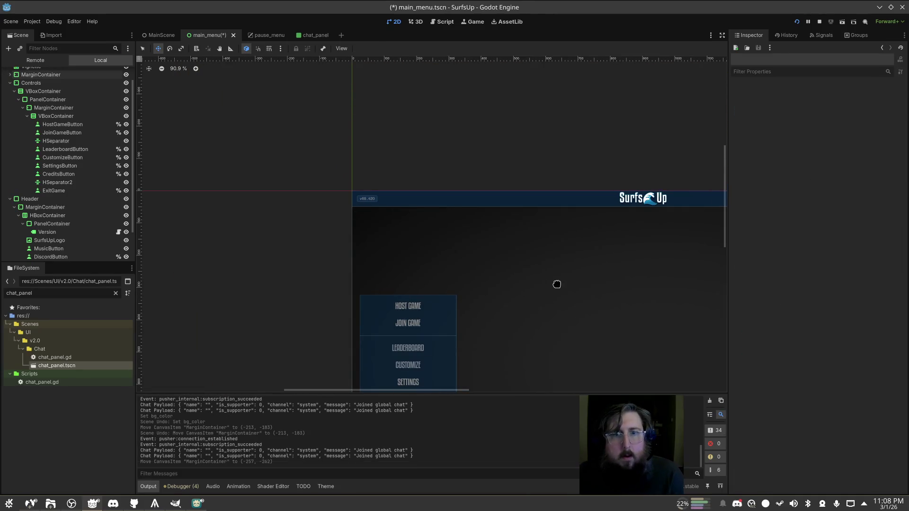
left_click_drag(557, 284, 388, 177)
key("ctrl+z")
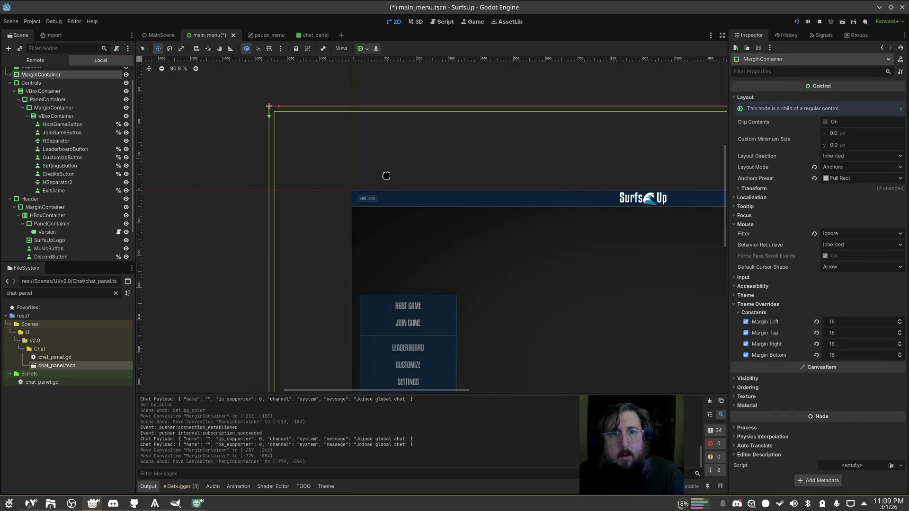
key("ctrl+z")
Zoom out the canvas and switch to the pause_menu scene
scroll(272, 193, "down", 3)
scroll(545, 233, "down", 4)
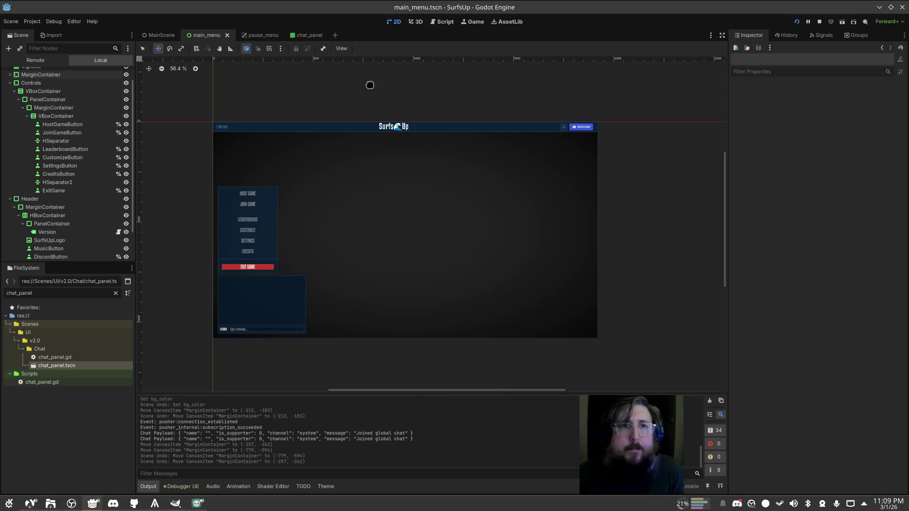
left_click(255, 36)
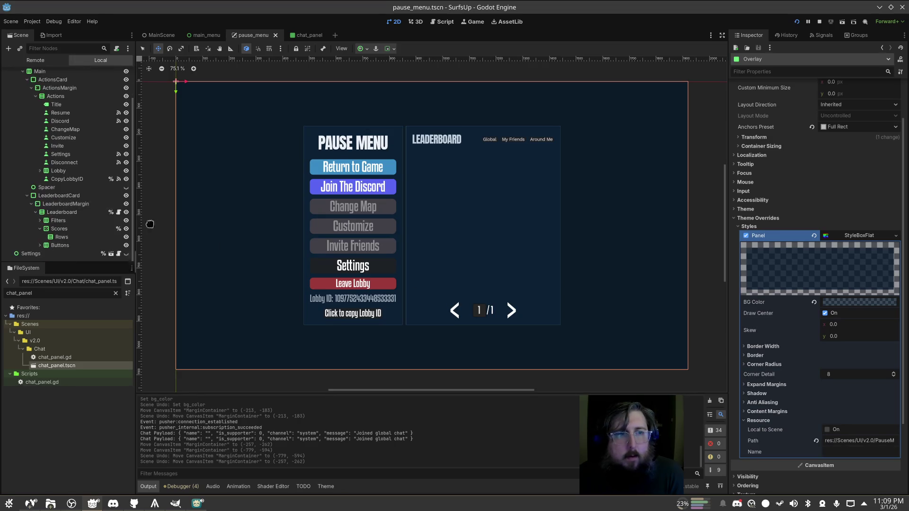
key("q")
left_click(455, 298)
left_click(461, 314)
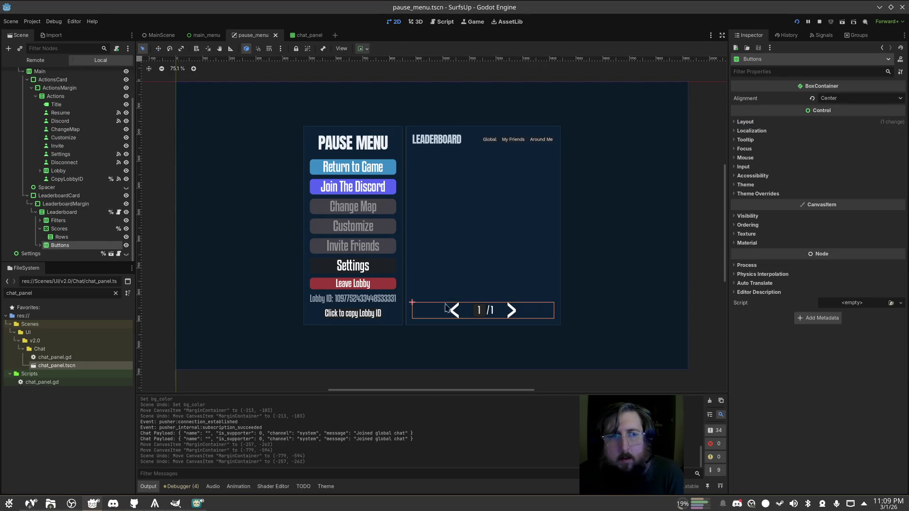
left_click(40, 245)
left_click(67, 253)
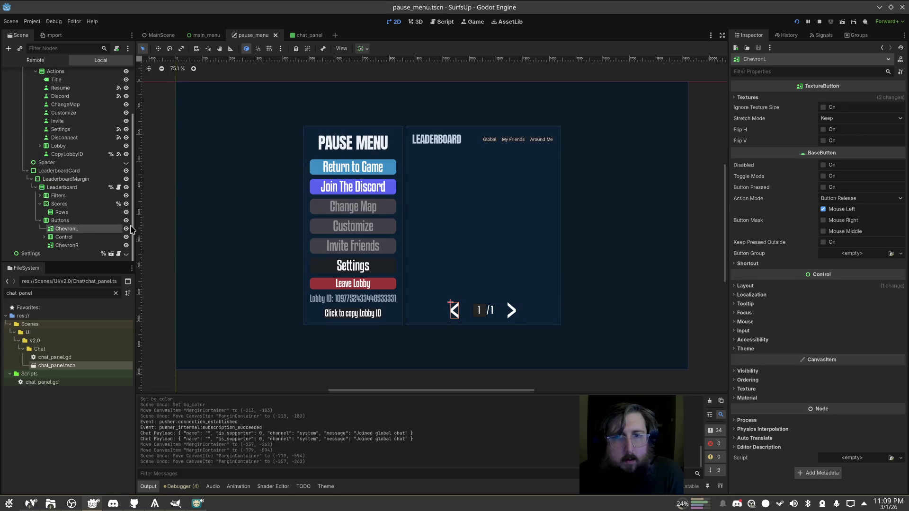
left_click(363, 48)
left_click(379, 87)
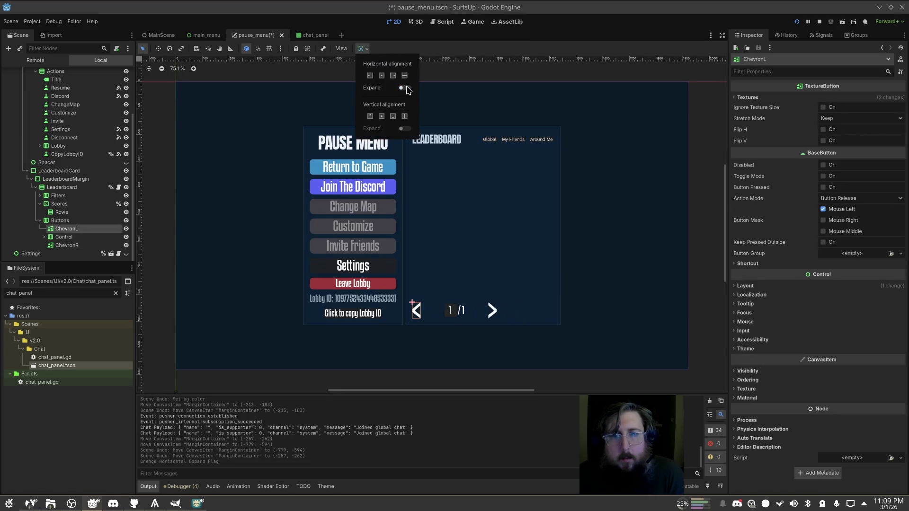
left_click(64, 237)
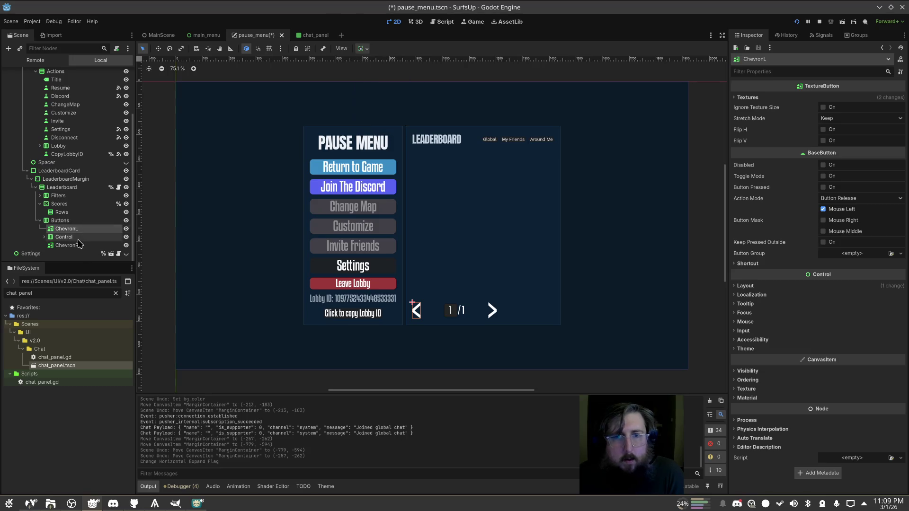
left_click(64, 237)
left_click(362, 49)
left_click(404, 87)
left_click(67, 245)
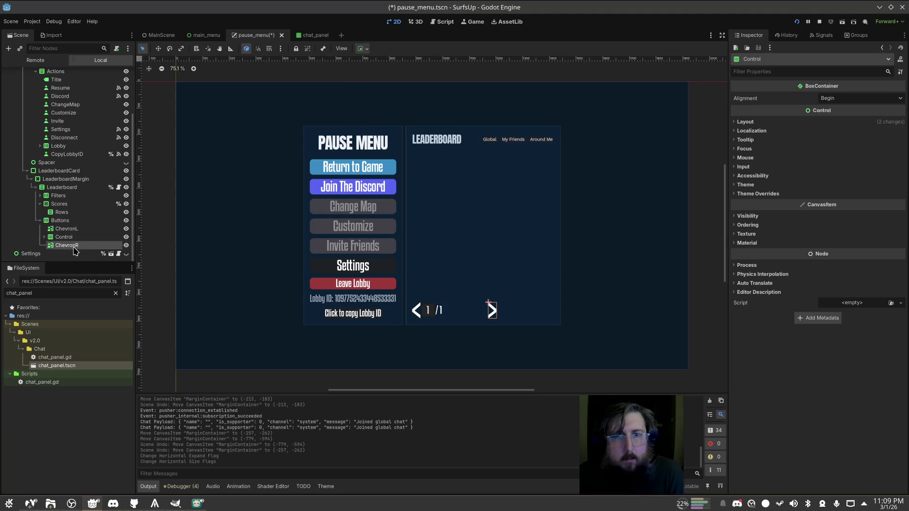
left_click(362, 48)
left_click(405, 88)
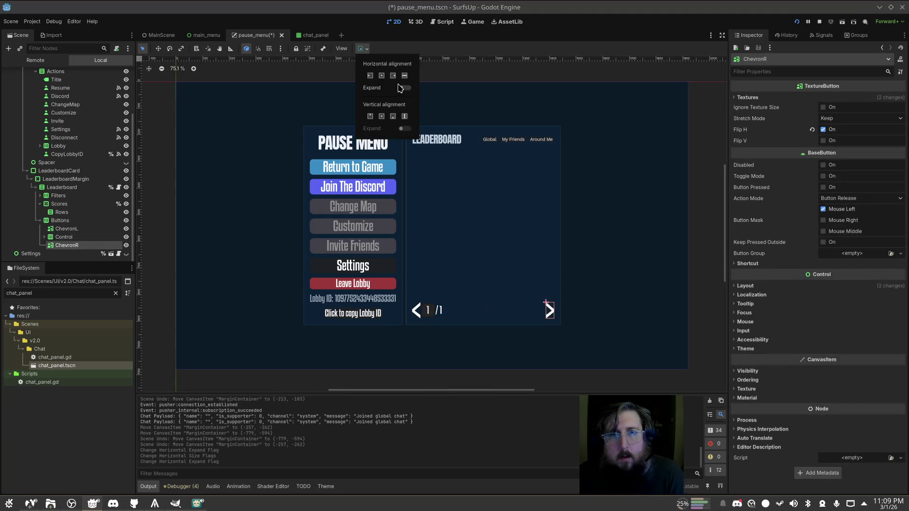
left_click(64, 236)
left_click(44, 236)
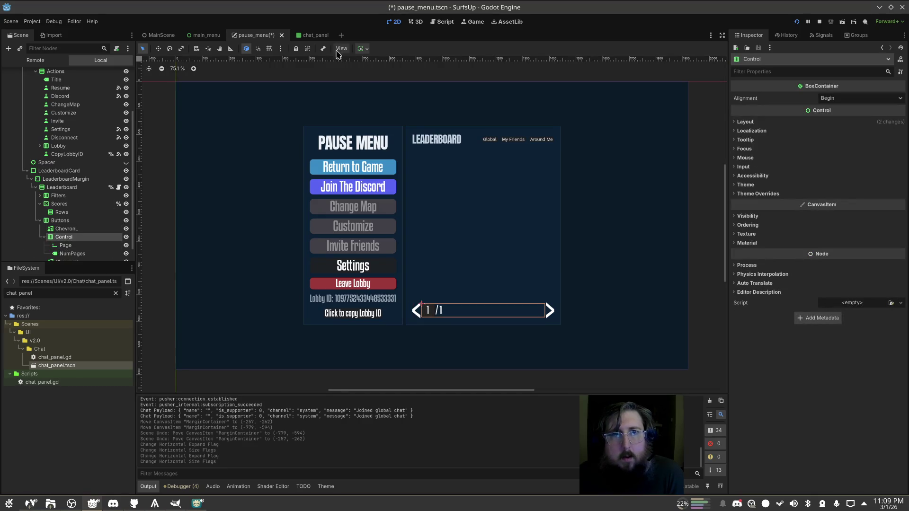
left_click(363, 49)
left_click(384, 85)
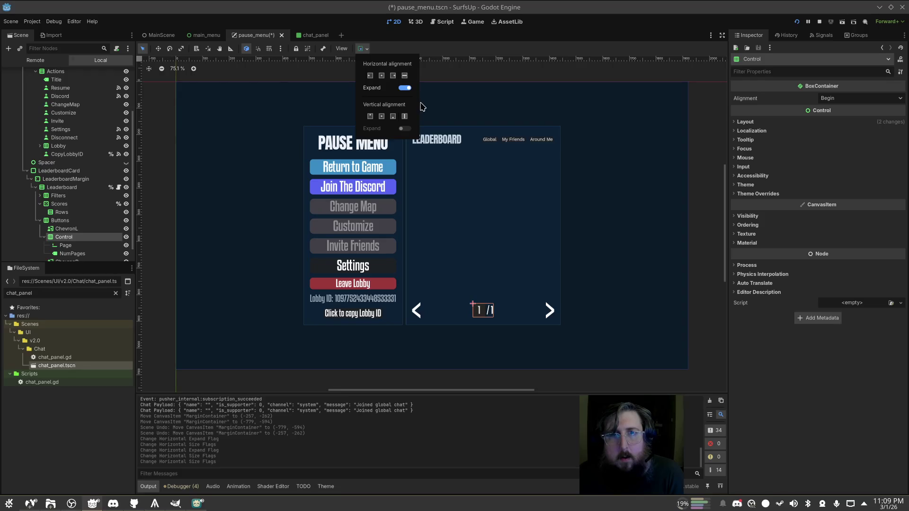
left_click(405, 89)
left_click(405, 88)
left_click(621, 253)
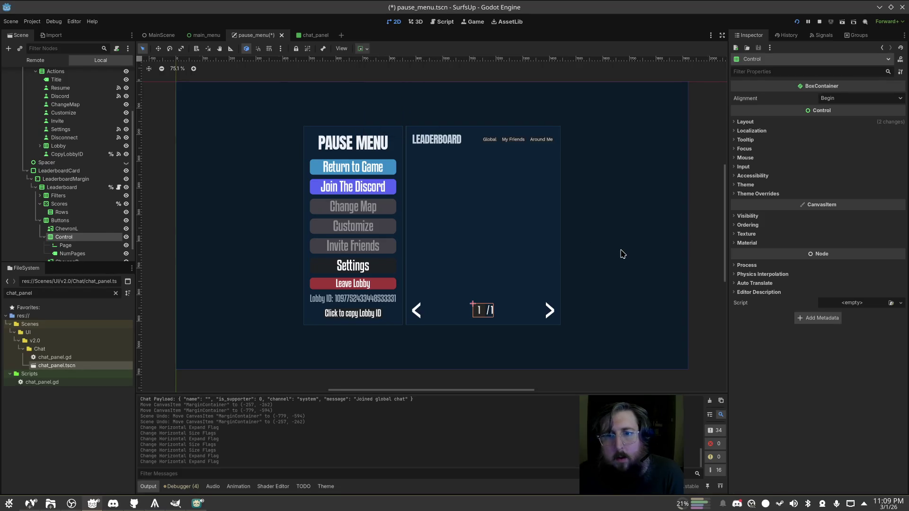
left_click(618, 260)
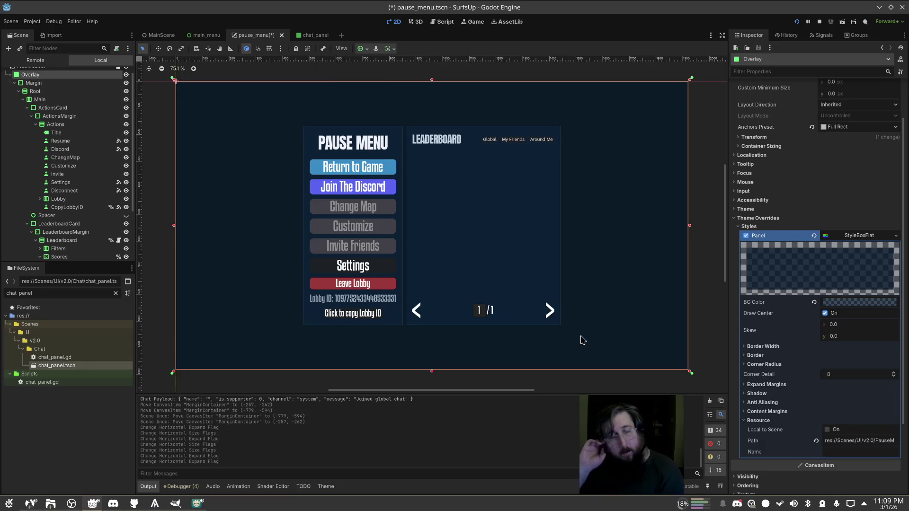
key("ctrl+s")
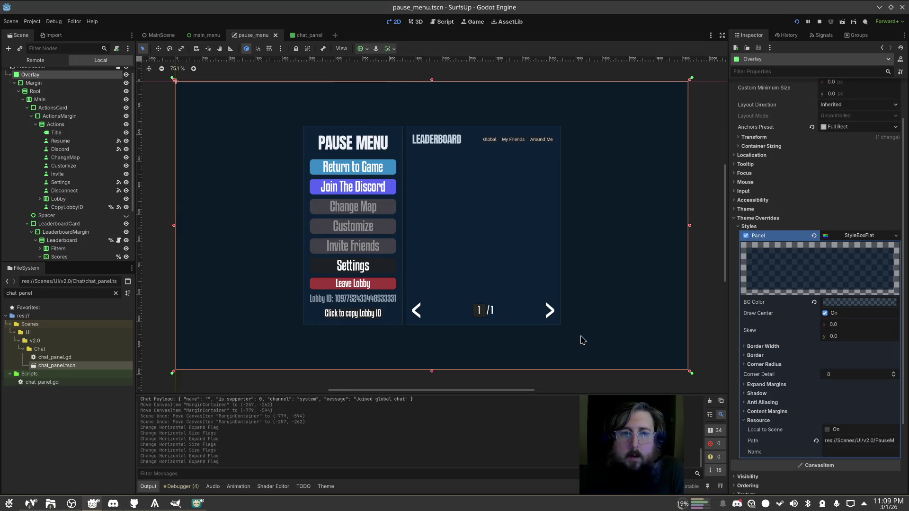
left_click(30, 503)
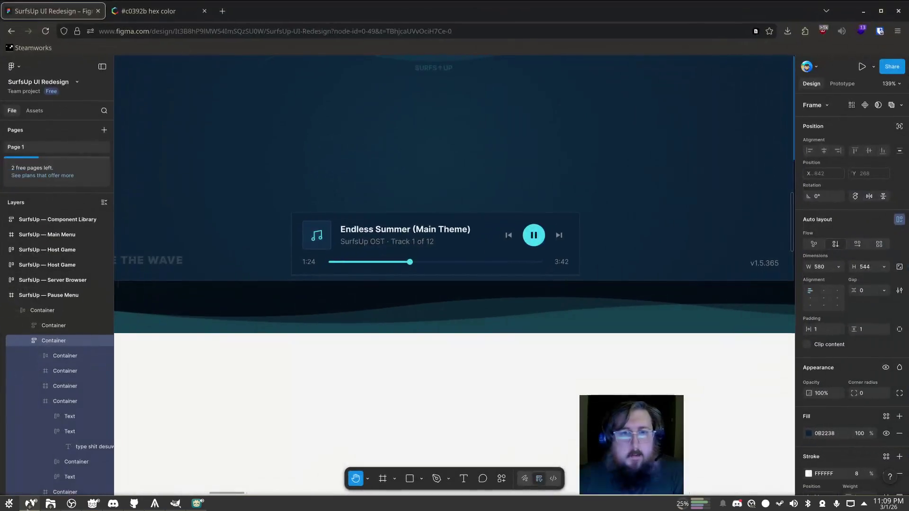
Pan the Figma canvas to the Settings: Game frame and read its 960 × 866.5 container size
scroll(359, 284, "down", 5)
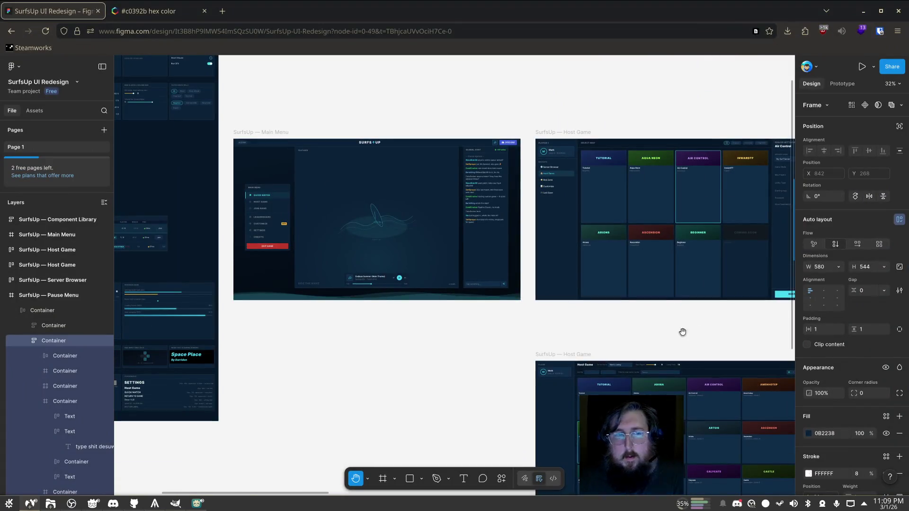
scroll(618, 324, "right", 10)
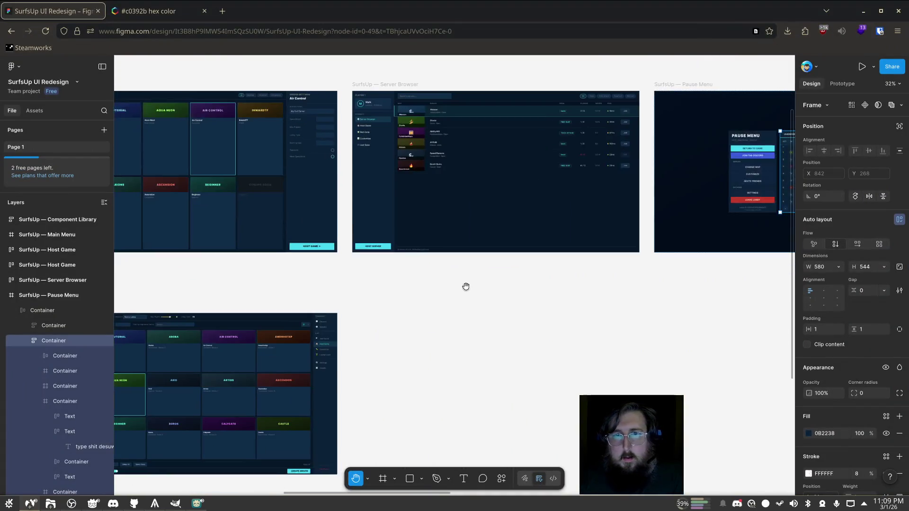
scroll(444, 257, "up", 5)
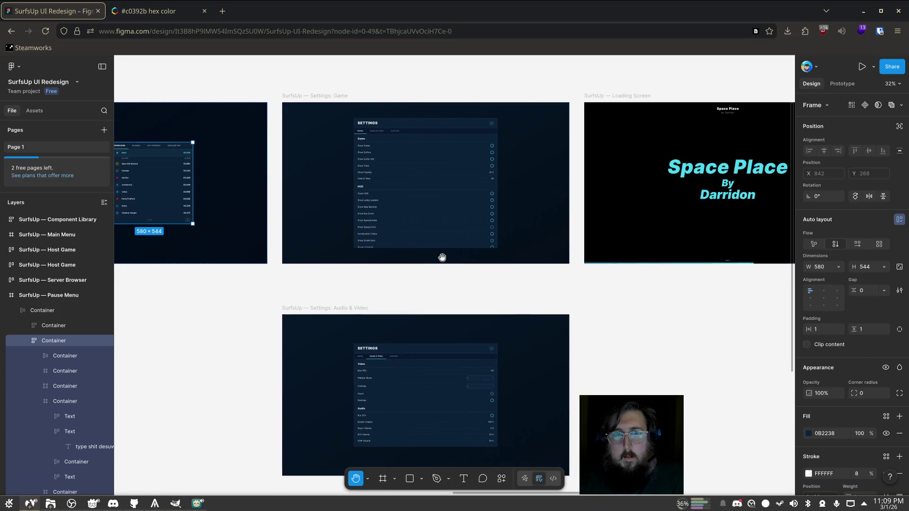
scroll(416, 322, "up", 5)
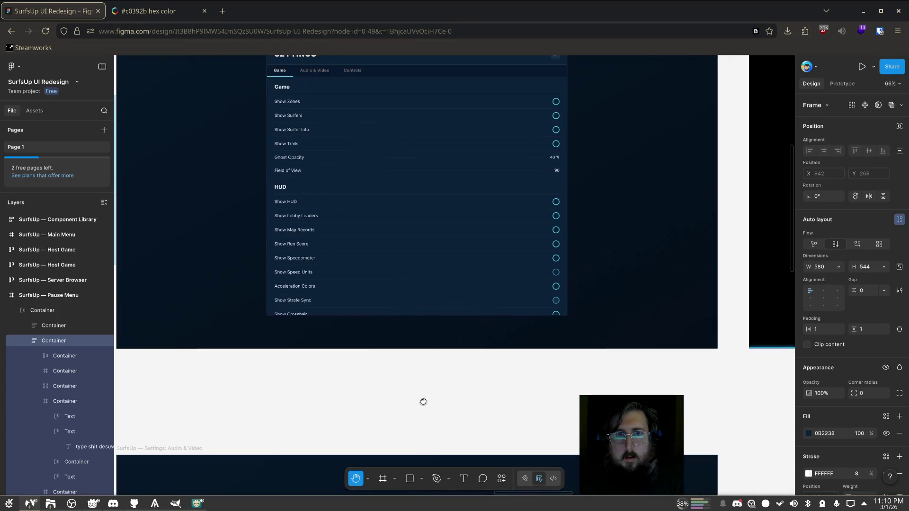
key("v")
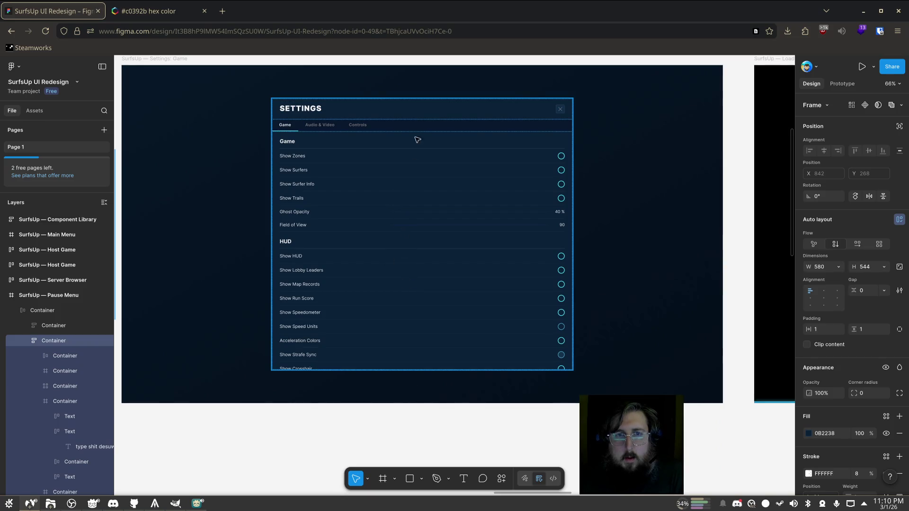
key("alt")
left_click(419, 102)
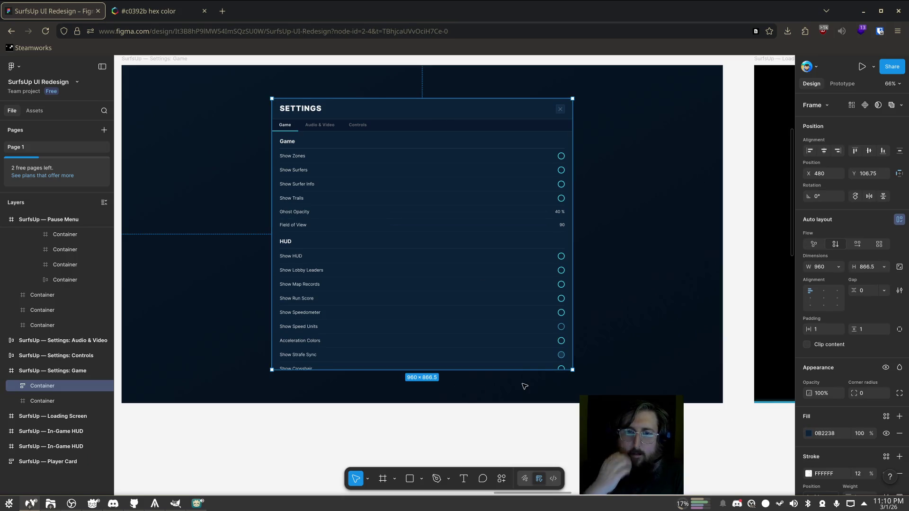
key("alt+Tab")
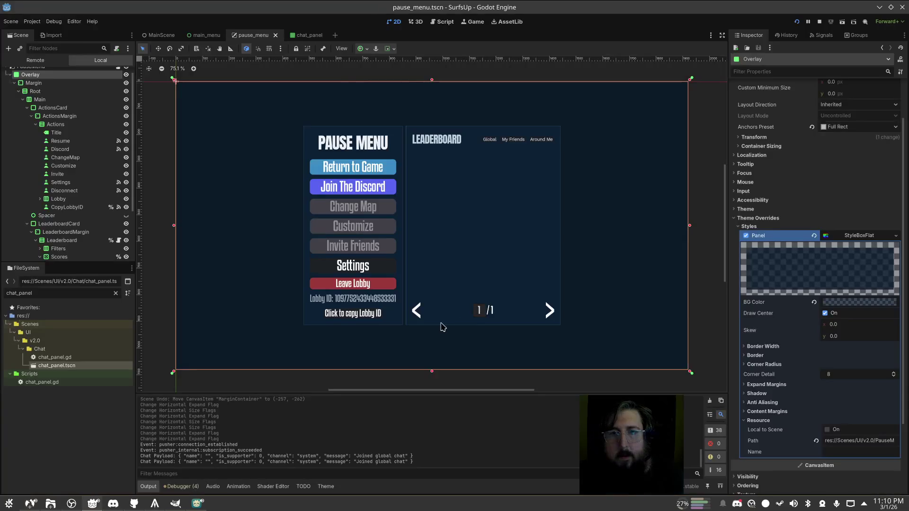
Filter the FileSystem for 'settings', open Settings.tscn, and anchor its root to the Center preset
double_click(87, 293)
type("settings")
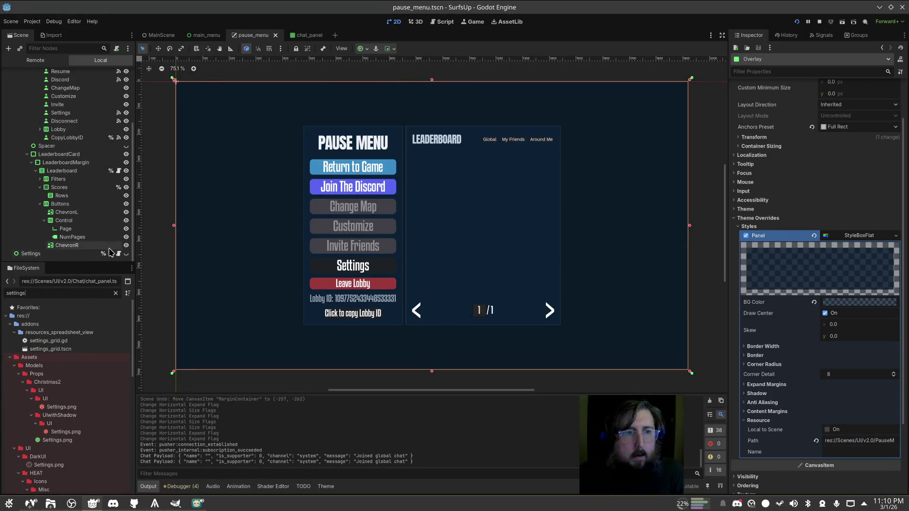
left_click(119, 253)
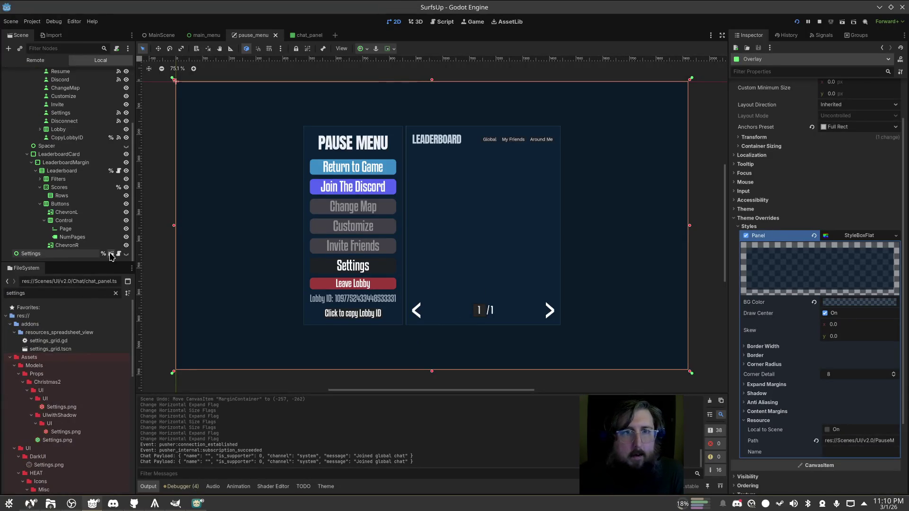
scroll(71, 99, "up", 3)
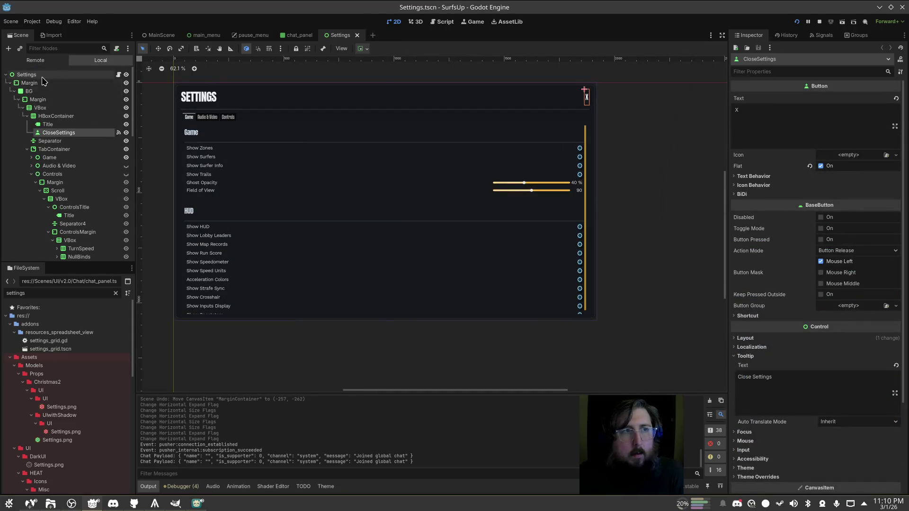
left_click(62, 77)
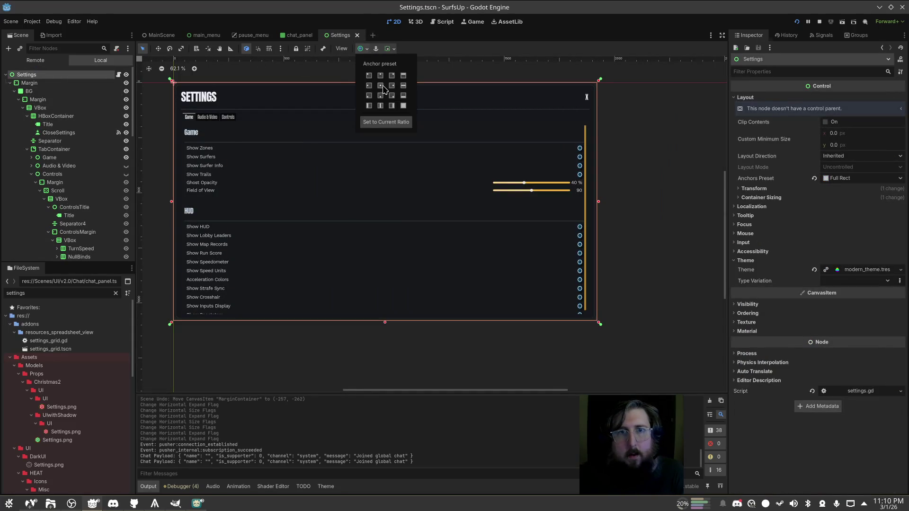
left_click(380, 85)
left_click(380, 106)
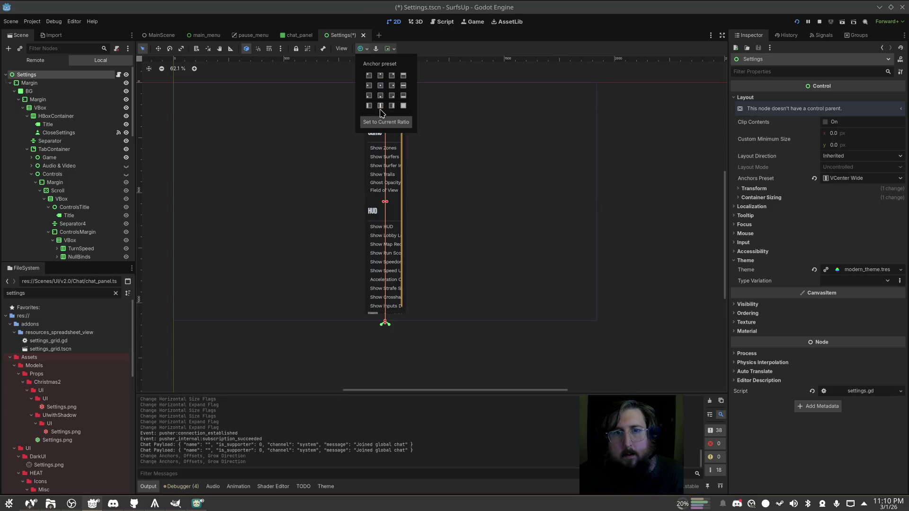
left_click(380, 85)
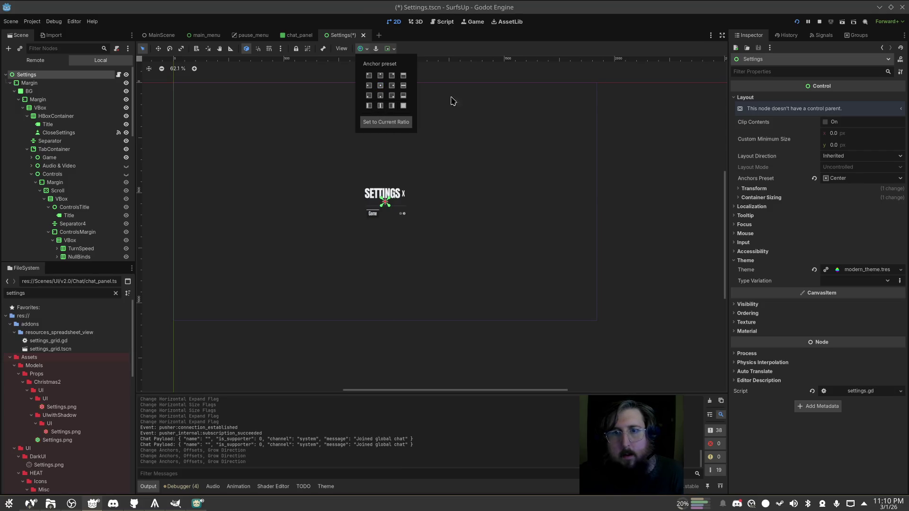
Set the Settings root's custom minimum size to 960 × 900 after comparing with the mockup
left_click(853, 137)
type("960")
key("Tab")
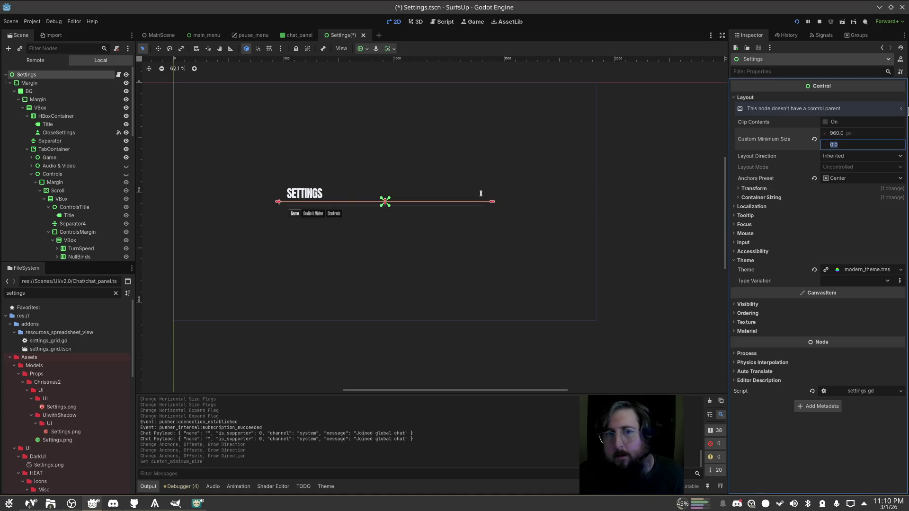
key("Tab")
key("shift+Tab")
type("8")
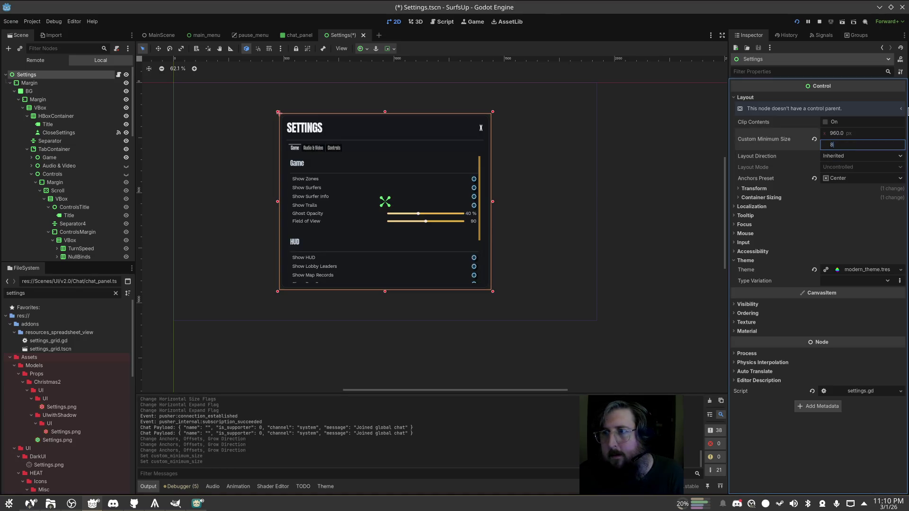
key("Tab")
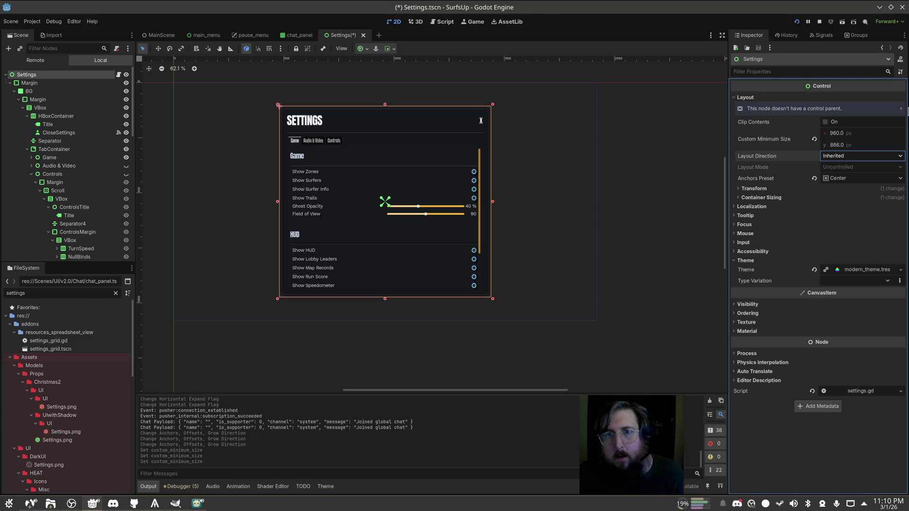
key("shift+Tab")
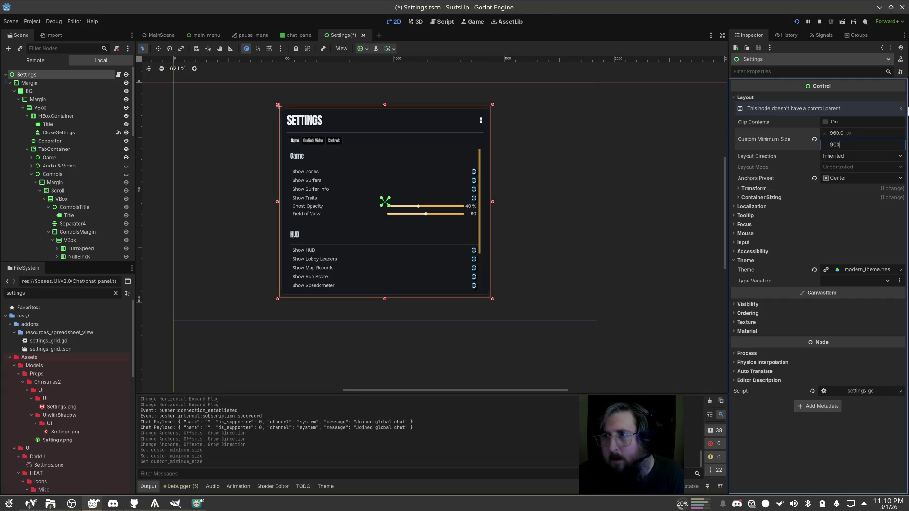
key("Tab")
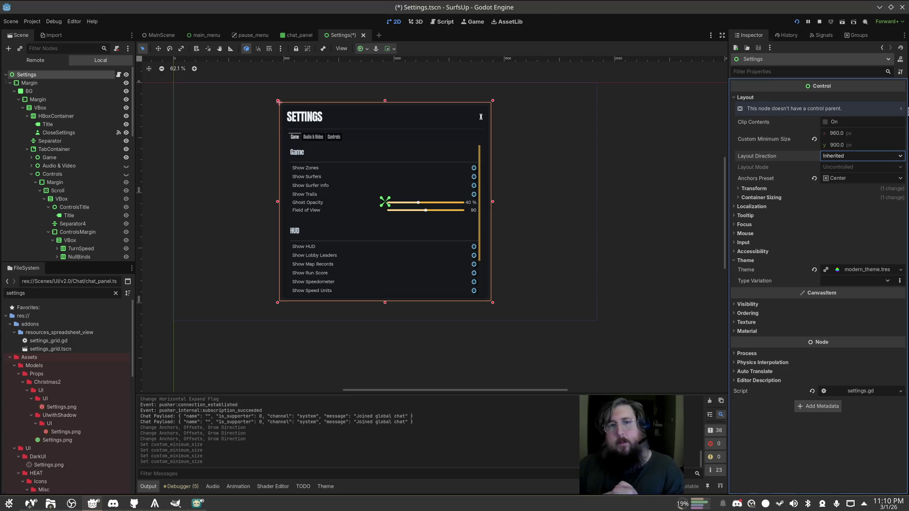
key("alt+Tab")
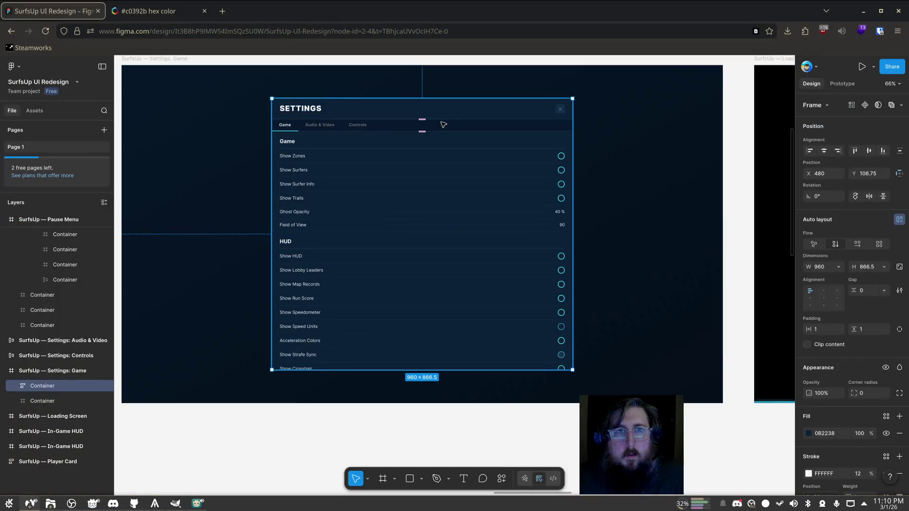
key("alt+Tab")
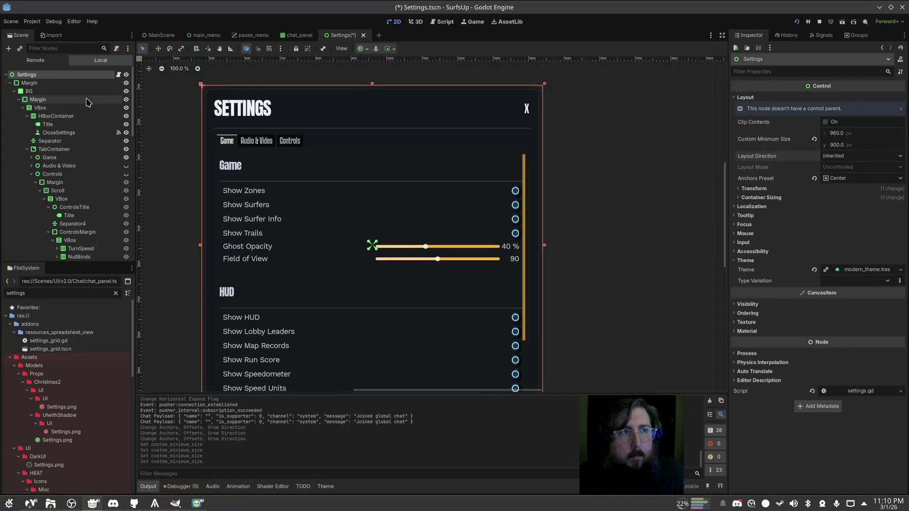
left_click(67, 84)
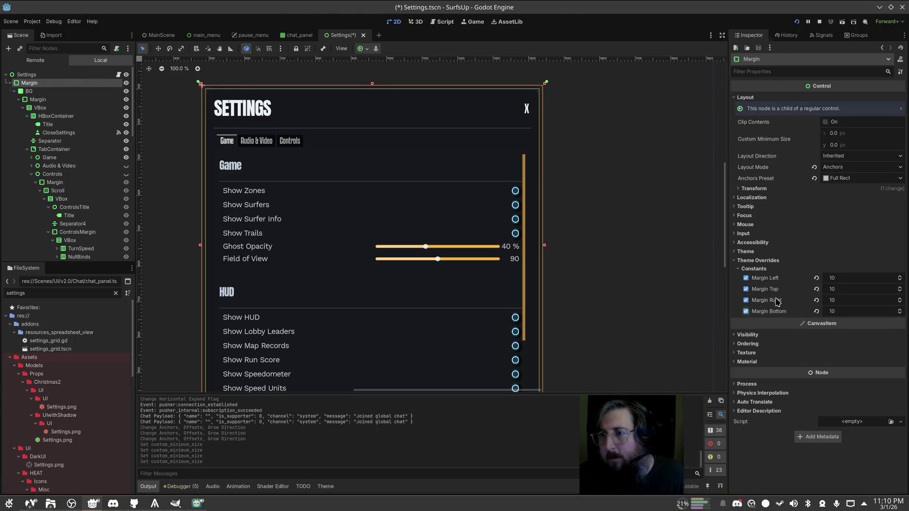
Move BG directly under the Settings root and delete the Margin node
left_click_drag(29, 91, 34, 75)
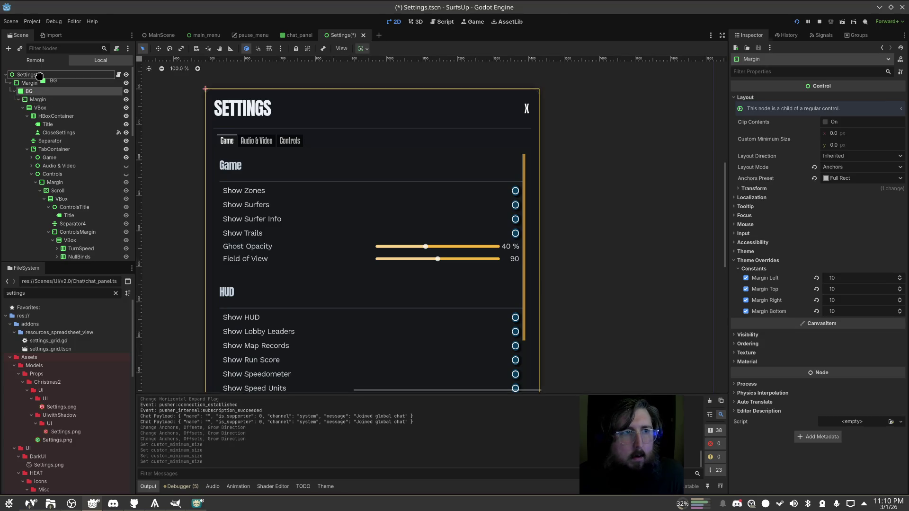
left_click(41, 85)
key("Delete")
key("Return")
left_click(42, 90)
left_click(40, 83)
left_click(34, 75)
left_click(33, 83)
left_click(34, 76)
left_click(33, 83)
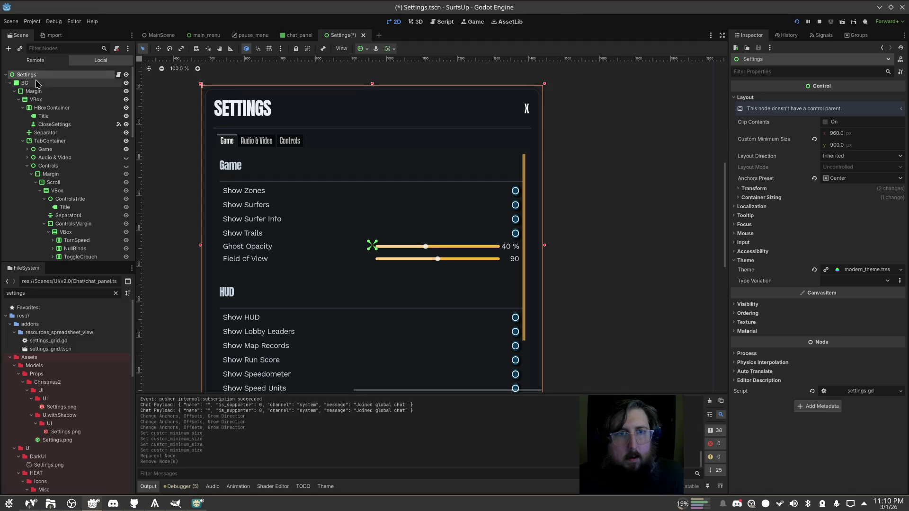
Stretch BG to fill the whole Settings panel using the full-rect anchor preset
left_click(360, 48)
left_click(399, 103)
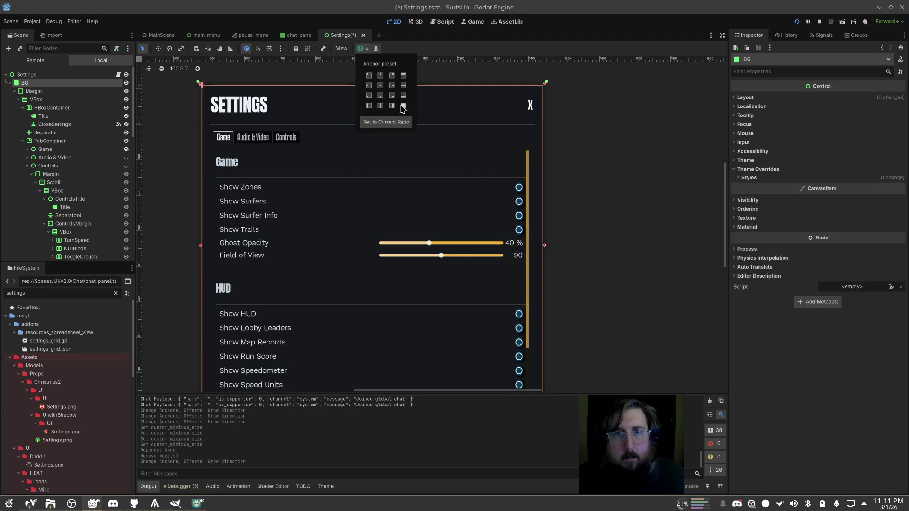
left_click(66, 91)
left_click(67, 83)
Paste the main menu panel's dark blue hex into the BG style's background colour
left_click(774, 178)
left_click(852, 187)
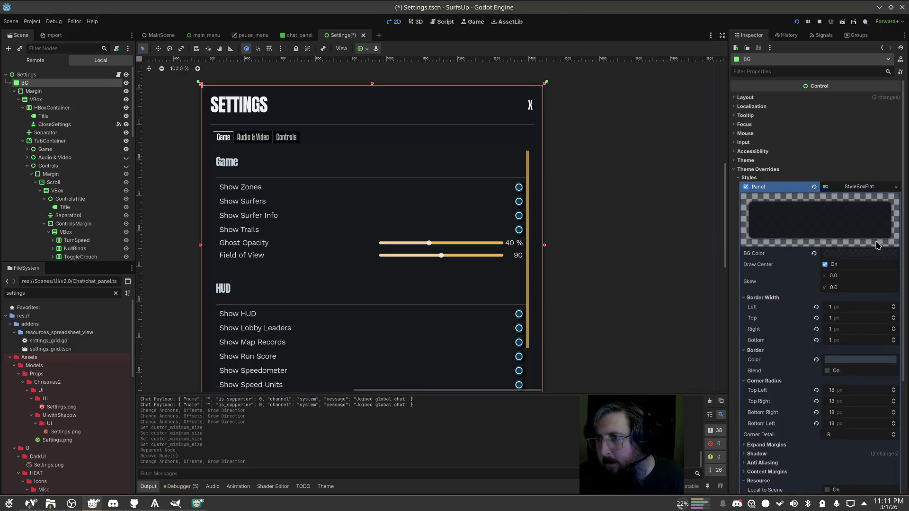
left_click(205, 37)
left_click(259, 224)
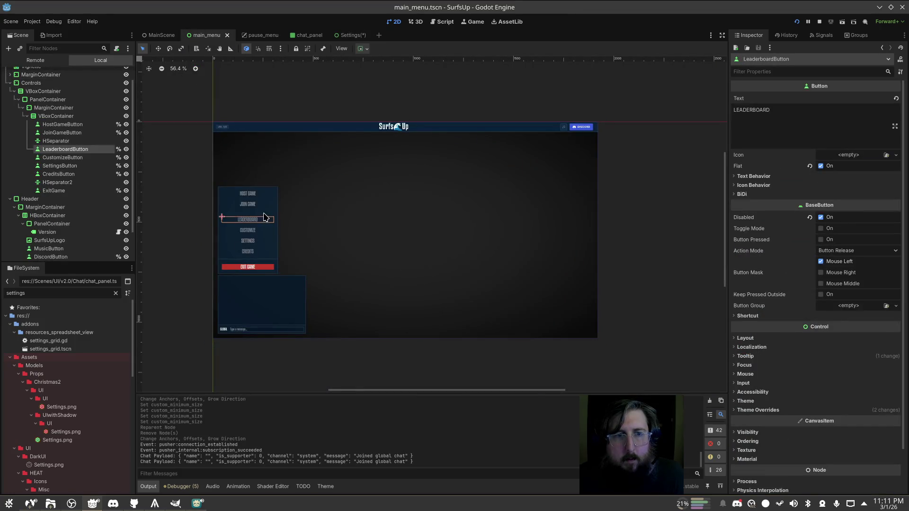
left_click(265, 214)
left_click(64, 102)
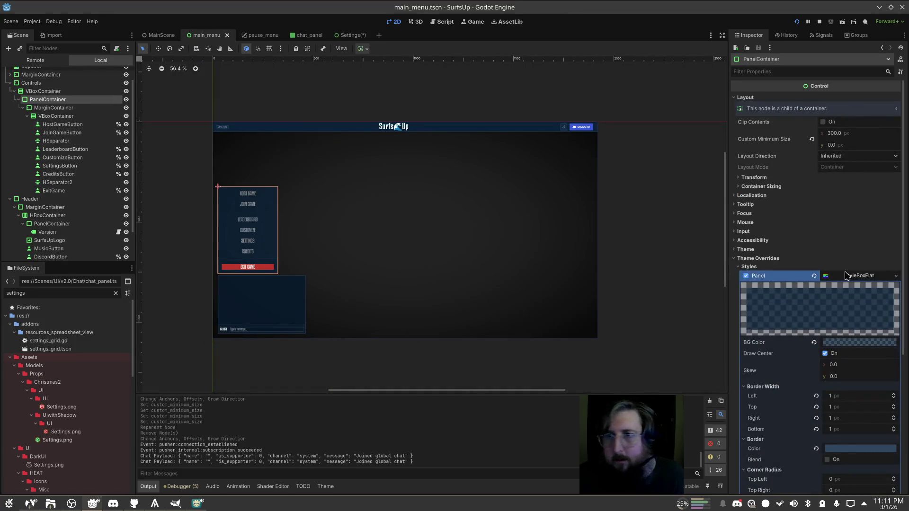
left_click(859, 343)
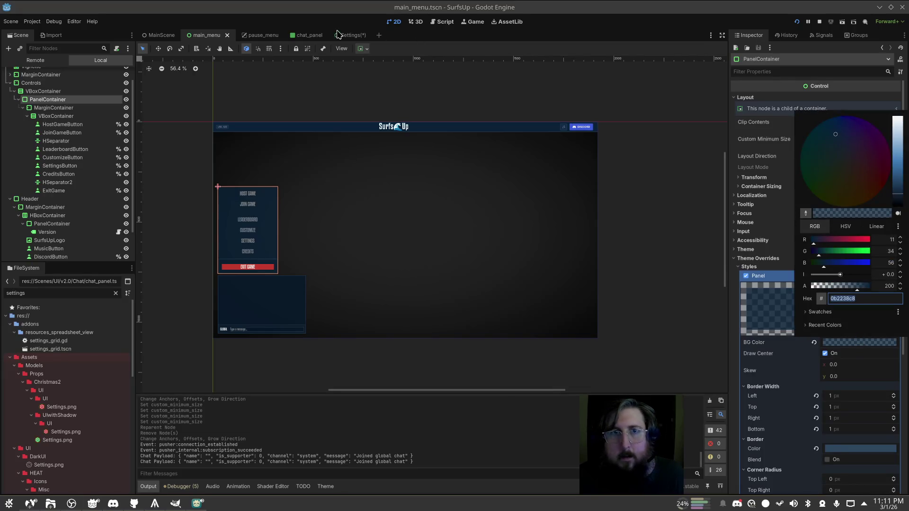
left_click(338, 34)
left_click(338, 34)
left_click(841, 256)
type("0b2238c8")
left_click(797, 260)
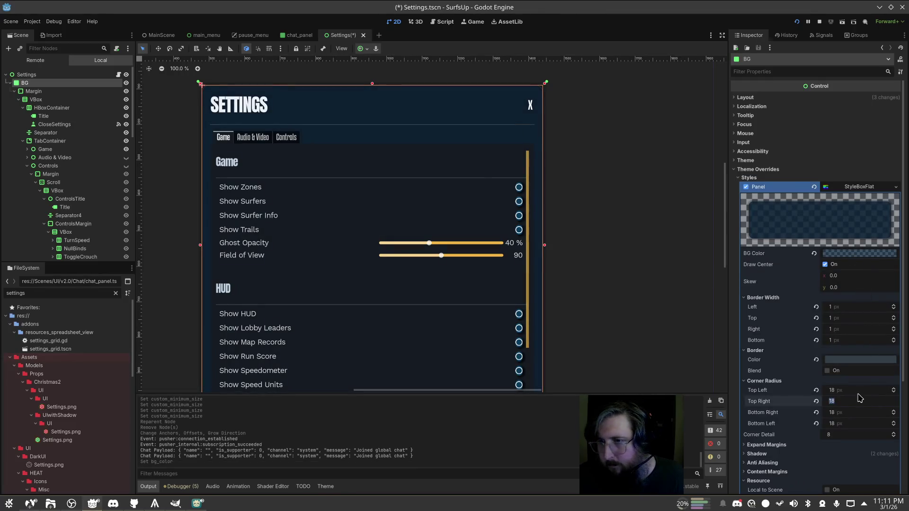
Set the BG panel's corner radii to 0 for square corners
type("0")
key("Tab")
type("0")
key("Tab")
type("0")
key("Tab")
type("0")
key("Return")
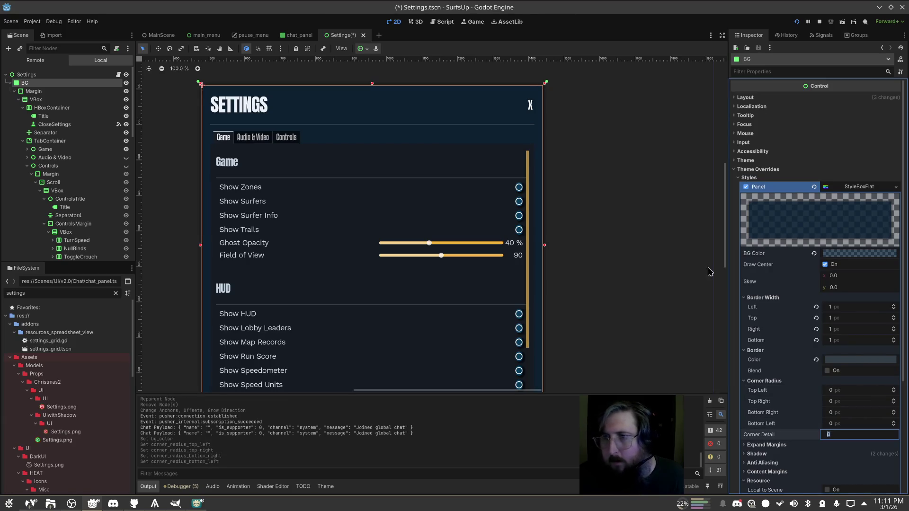
Apply the main menu's 2e4760 border colour to the BG panel style
left_click(189, 35)
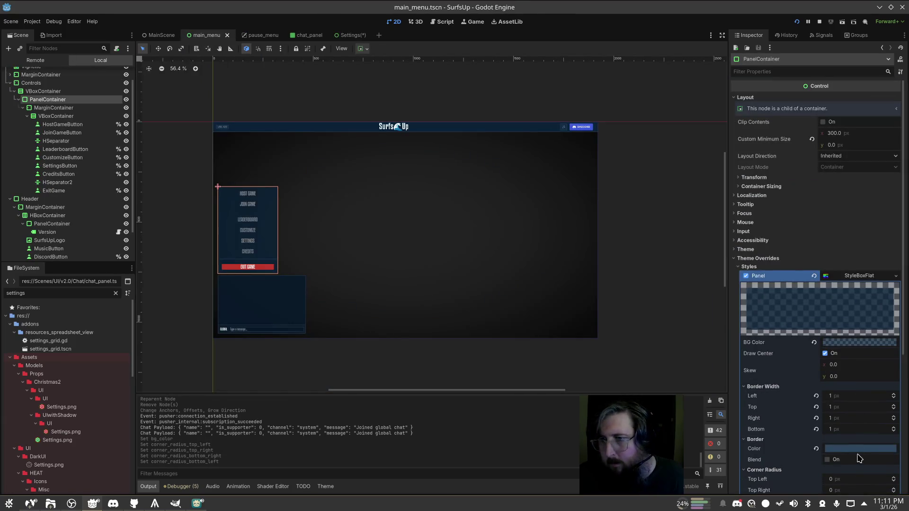
left_click(855, 450)
left_click(356, 39)
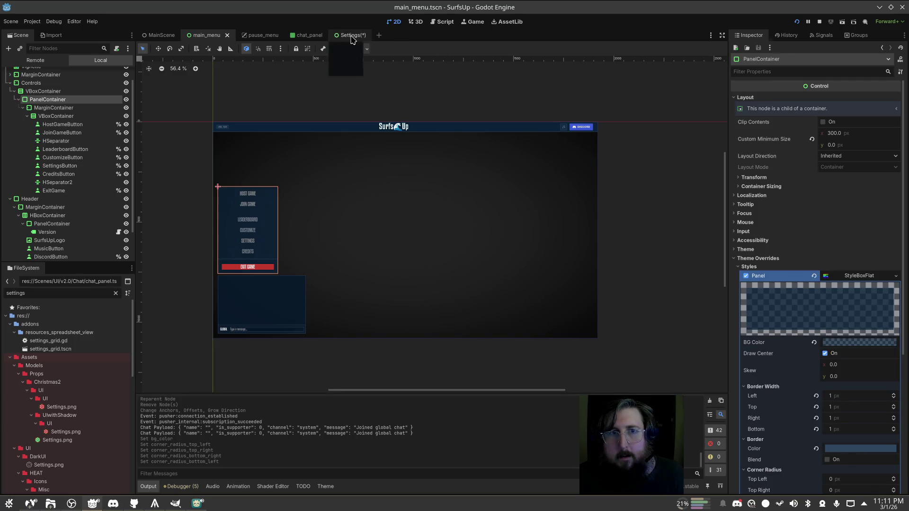
left_click(350, 35)
left_click(860, 370)
left_click(858, 361)
left_click(852, 375)
left_click(841, 369)
left_click(847, 360)
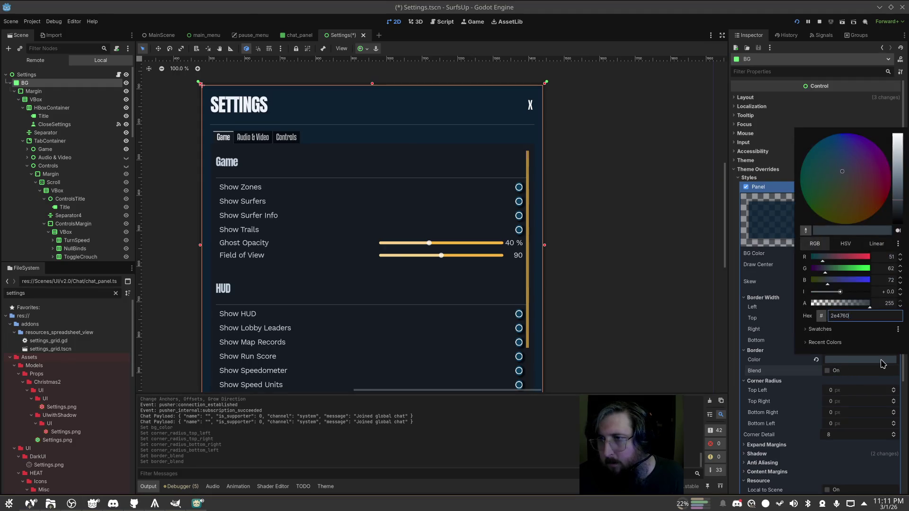
left_click(843, 367)
left_click(521, 203)
left_click(567, 194)
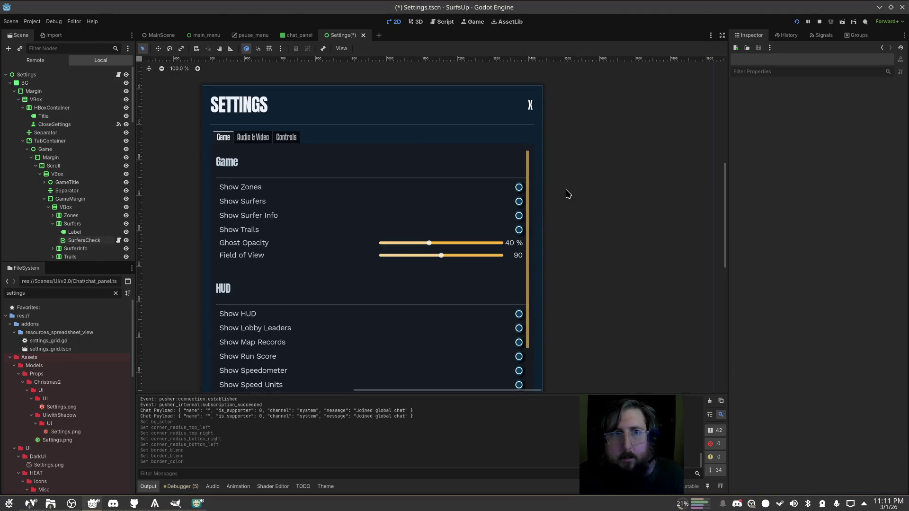
Reduce the BG panel's shadow size from 10 to 0
scroll(559, 193, "up", 5)
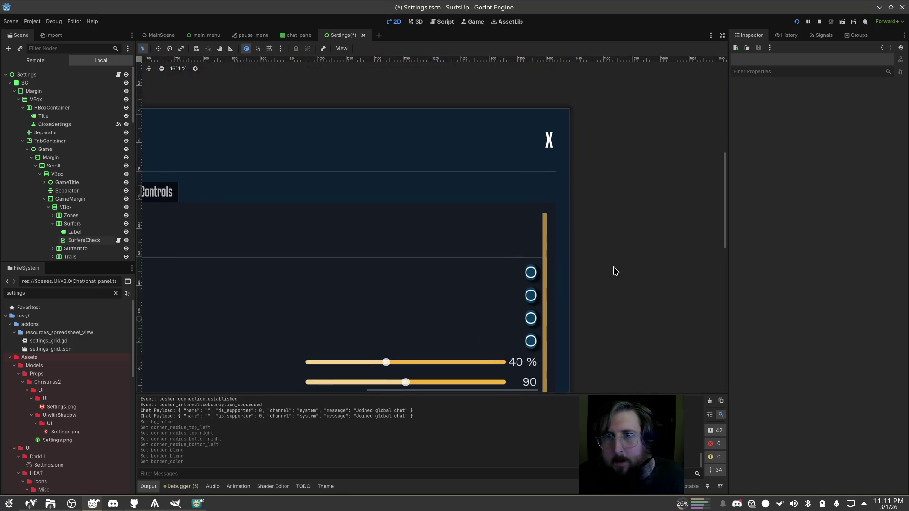
scroll(396, 144, "down", 2)
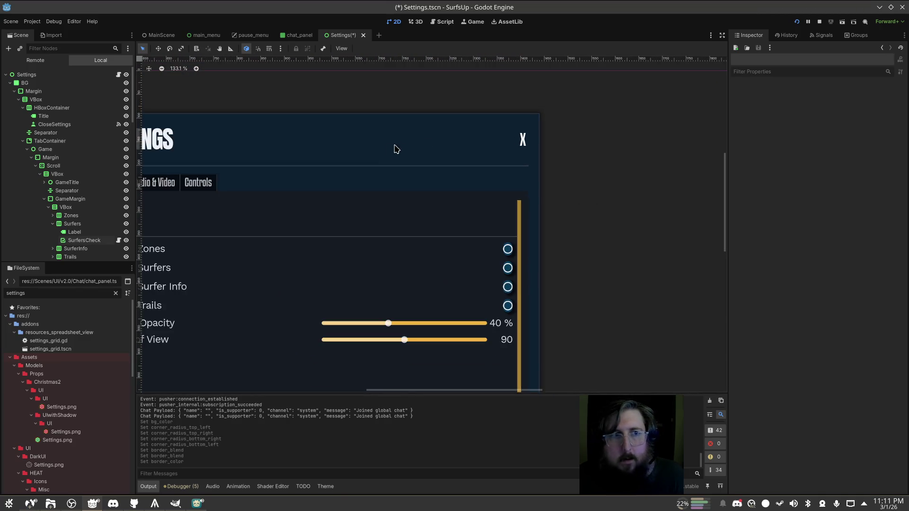
left_click(27, 74)
left_click(25, 83)
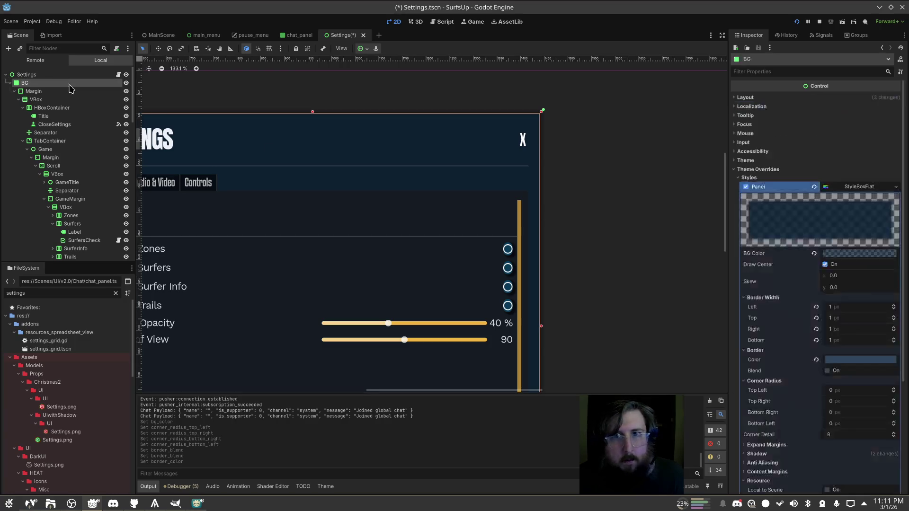
scroll(852, 292, "down", 4)
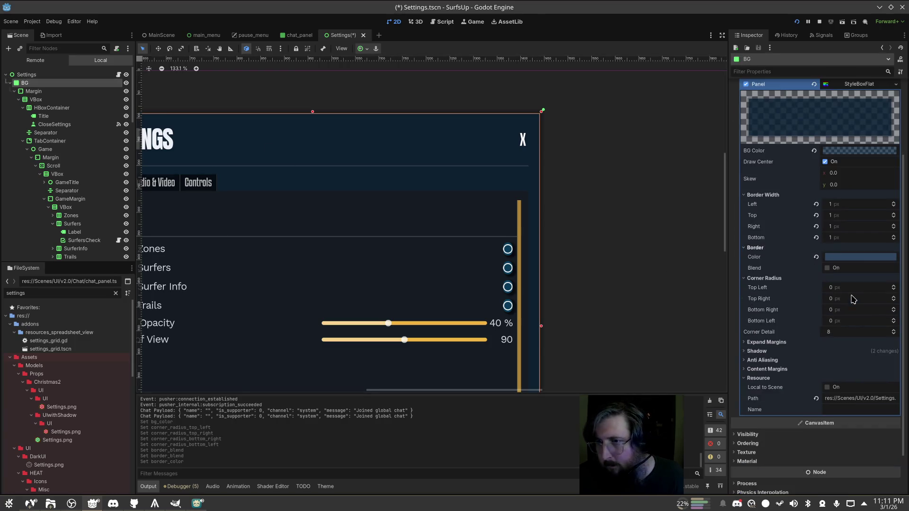
left_click(776, 352)
left_click_drag(827, 374, 822, 380)
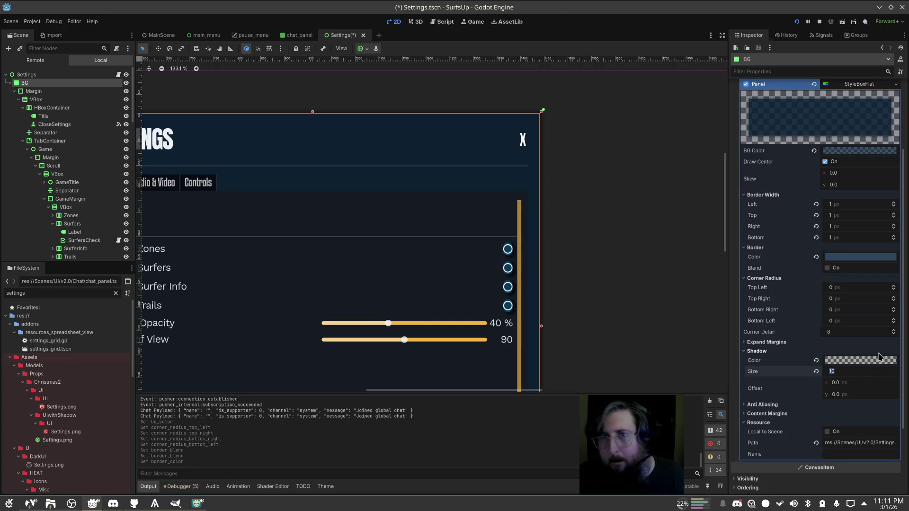
left_click(662, 283)
scroll(627, 265, "down", 6)
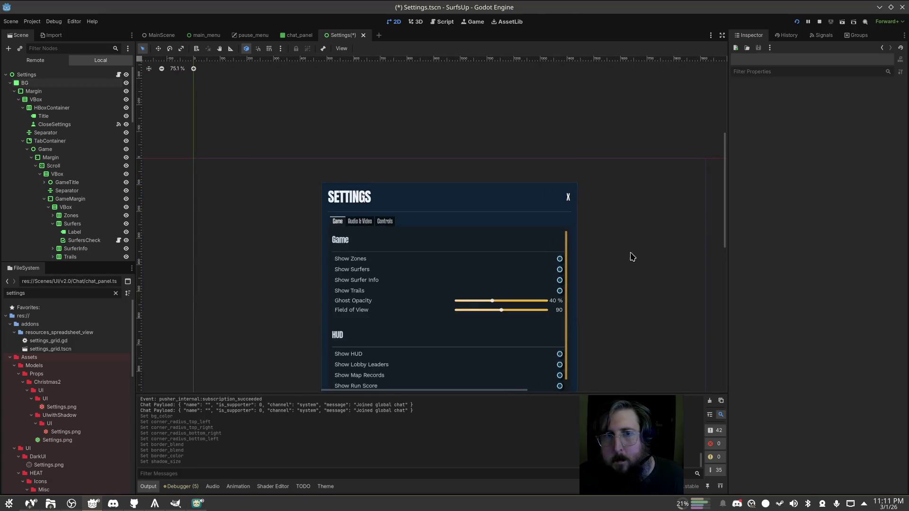
Undo and redo to compare the panel with and without its shadow and border edits, keeping both
scroll(582, 281, "down", 2)
key("ctrl+z")
key("ctrl+shift+z")
key("ctrl+z")
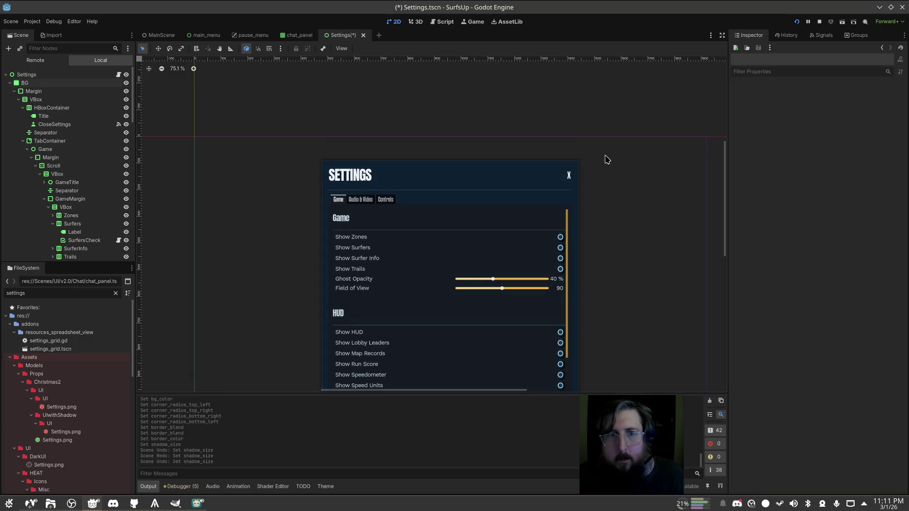
key("ctrl+z")
key("ctrl+shift+z")
key("ctrl+shift+z")
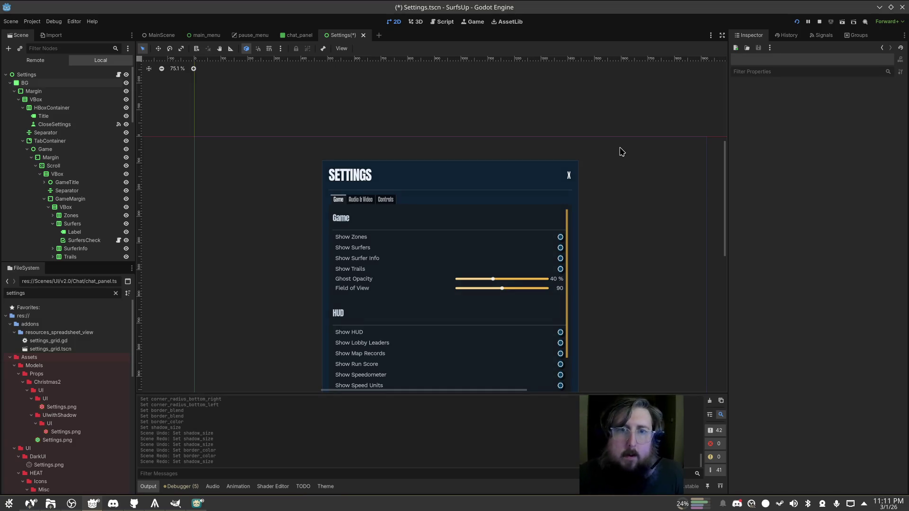
Recentre the Settings panel, select the SETTINGS title label, and switch to the Figma mockup
scroll(592, 222, "down", 1)
scroll(584, 174, "down", 4)
left_click_drag(595, 117, 601, 167)
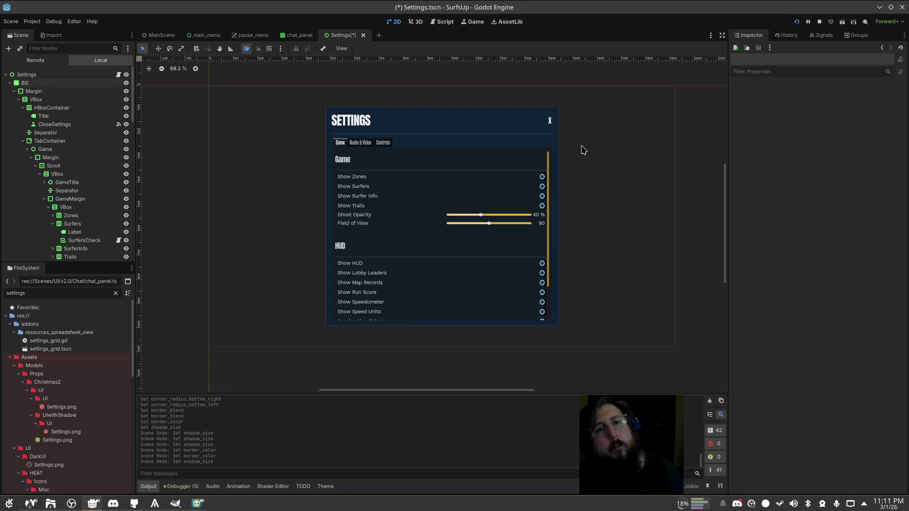
left_click(346, 120)
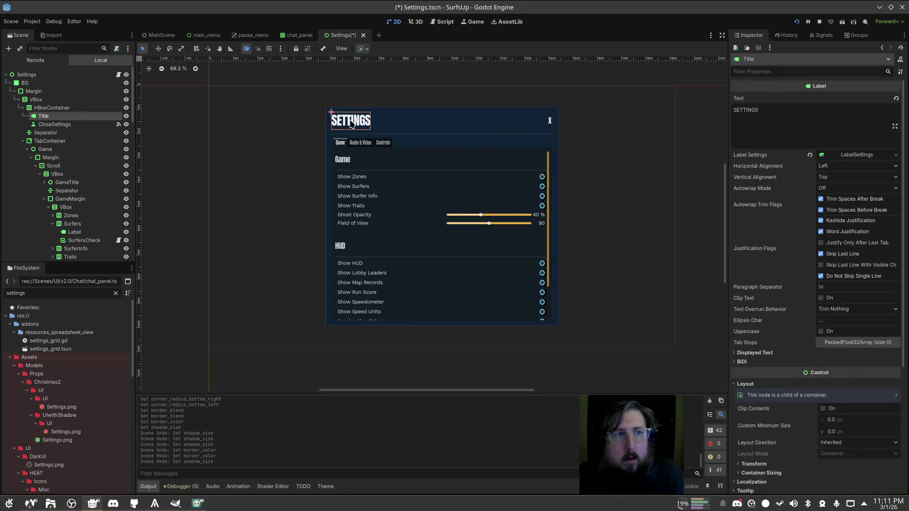
key("alt+Tab")
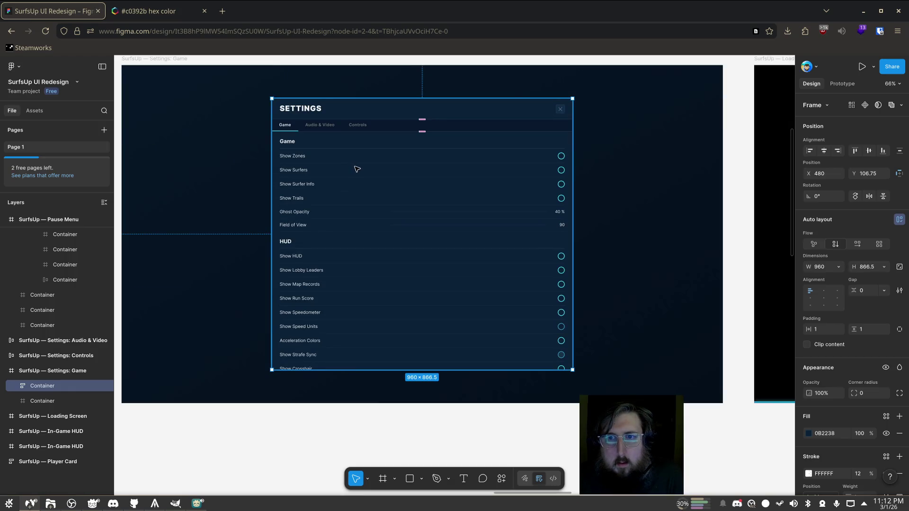
Select the mockup's 958 × 39 tab bar strip to read its 40% 000A1E fill, then return to Godot
key("alt+Tab")
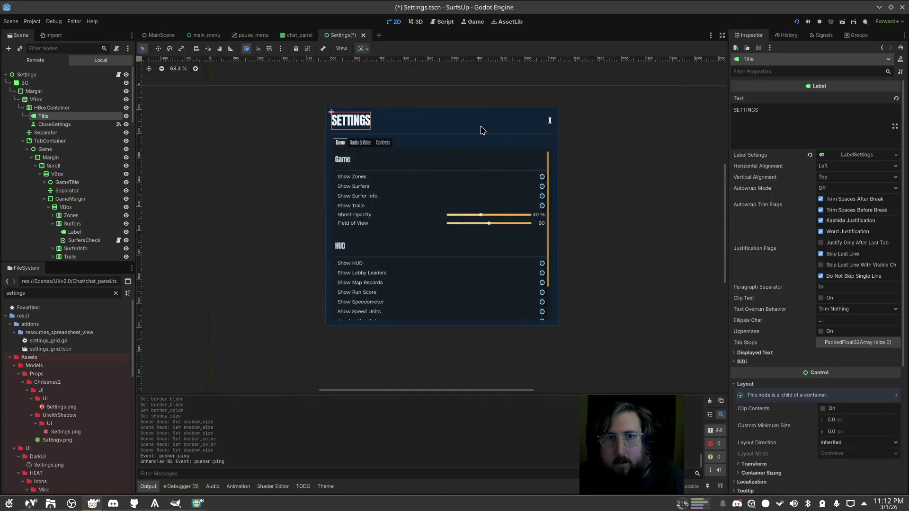
key("alt+Tab")
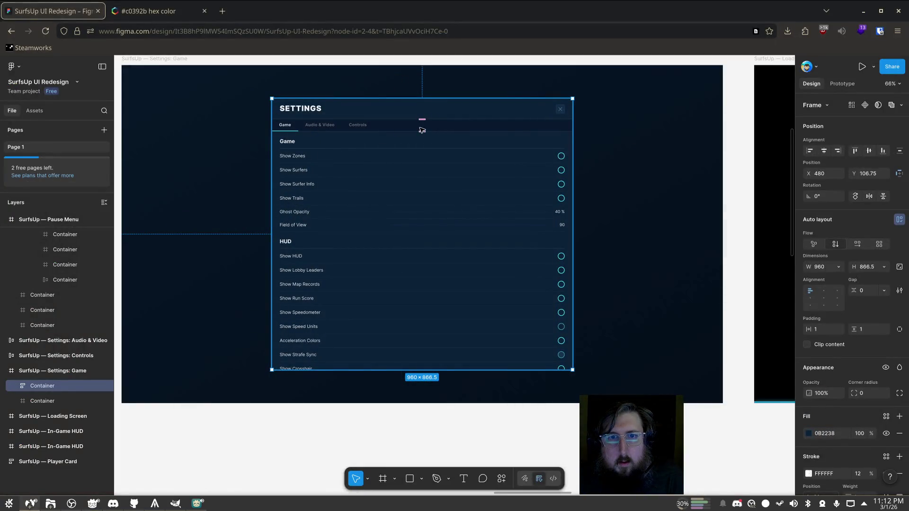
double_click(421, 126)
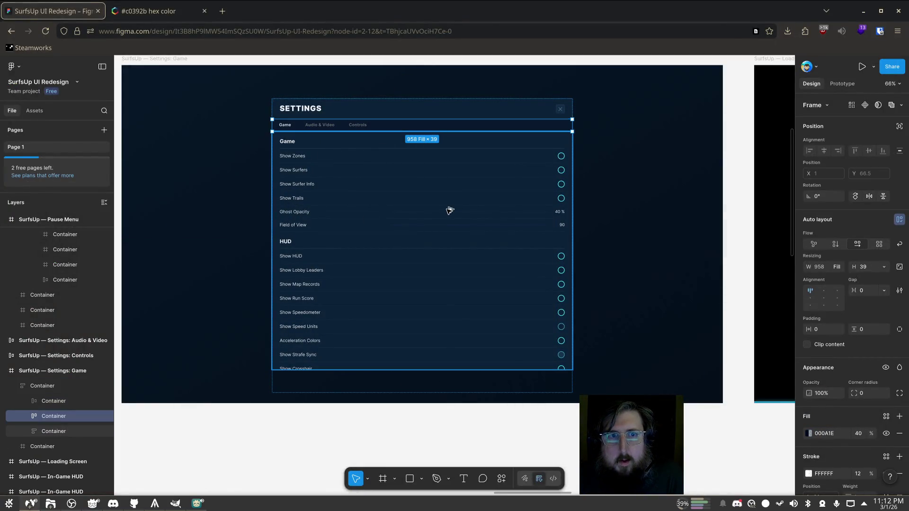
key("alt+Tab")
scroll(369, 151, "up", 5)
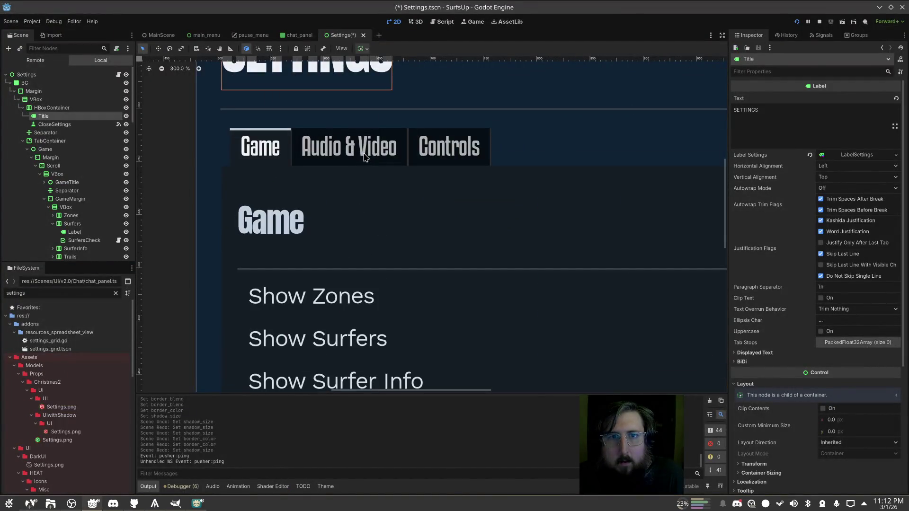
Set the TabContainer's Tabbar Background style override to a new StyleBoxFlat
scroll(365, 157, "down", 1)
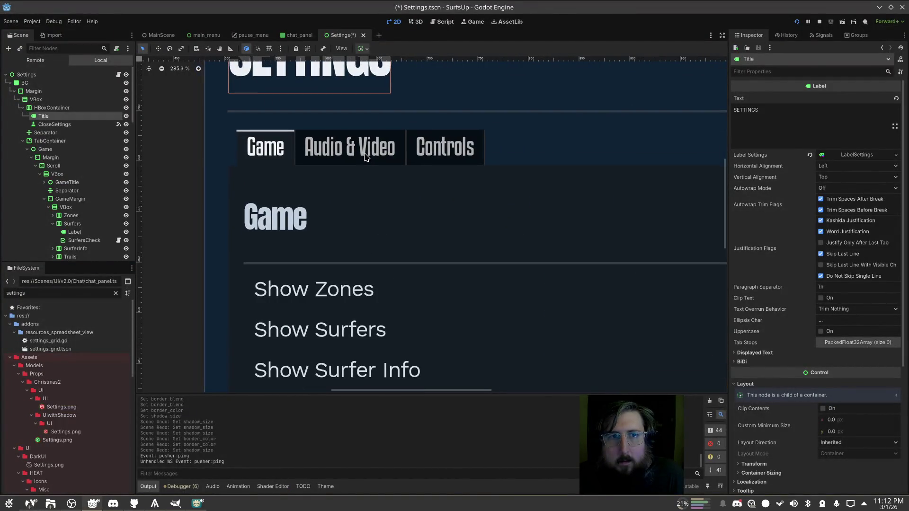
left_click(66, 141)
scroll(861, 250, "down", 3)
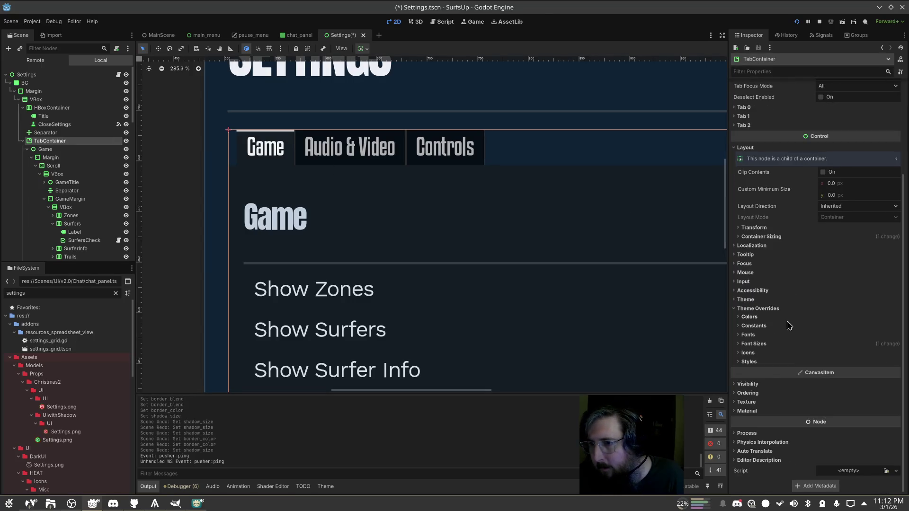
left_click(767, 362)
scroll(799, 339, "down", 2)
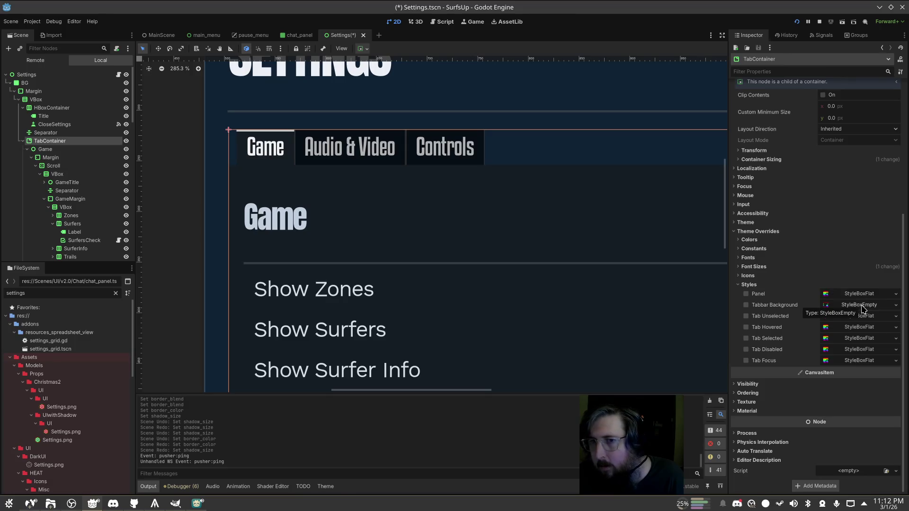
left_click(861, 308)
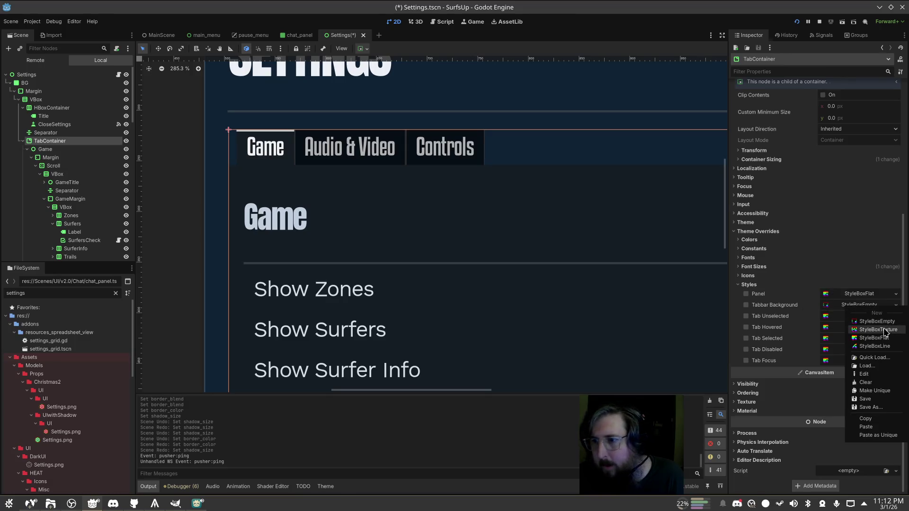
left_click(874, 326)
key("alt+Tab")
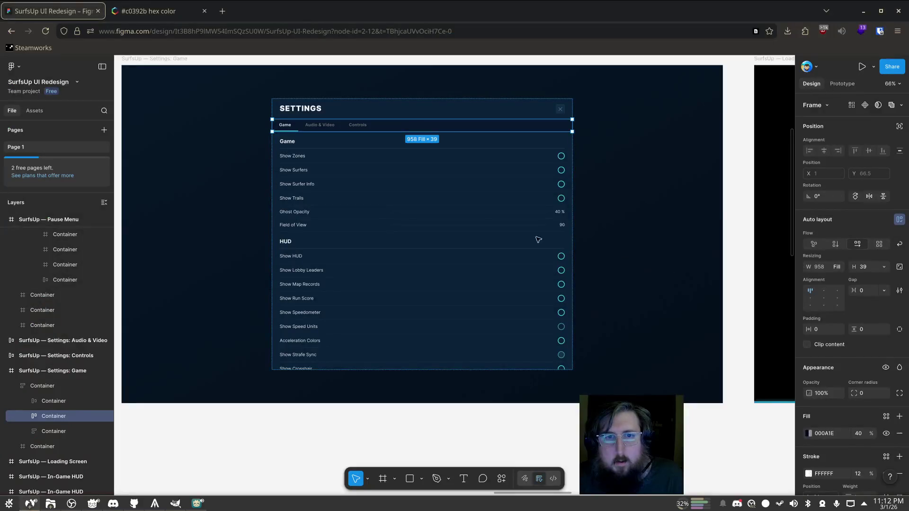
Copy the mockup's 000A1E fill and paste it into the tab bar background colour in Godot
scroll(826, 331, "down", 3)
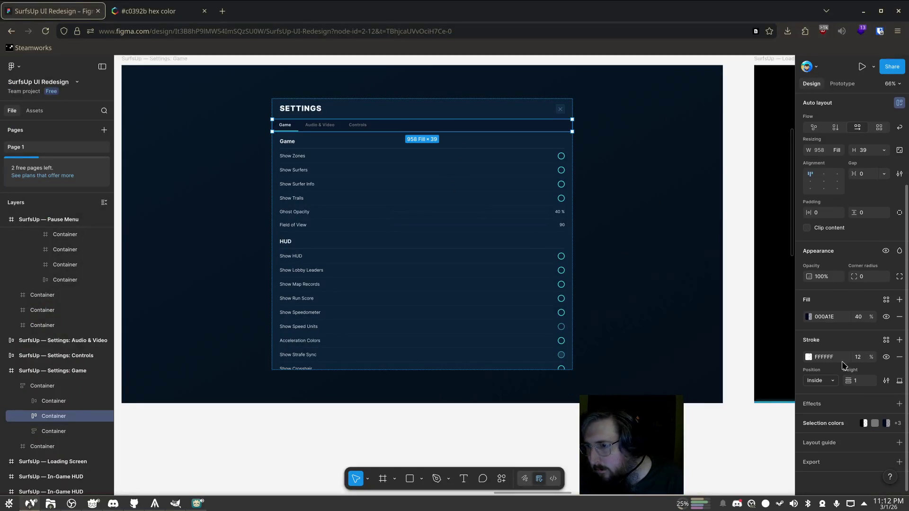
left_click(824, 317)
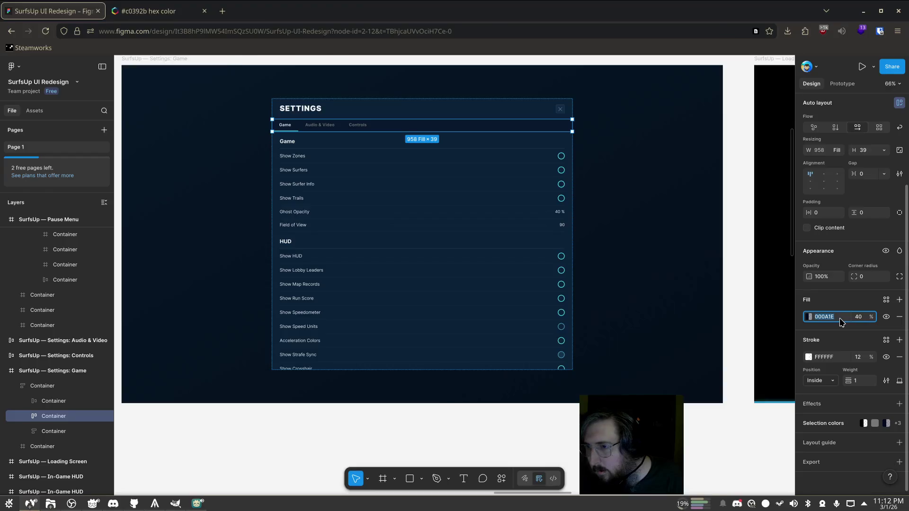
key("alt+Tab")
left_click(850, 306)
left_click(855, 373)
type("000A1E")
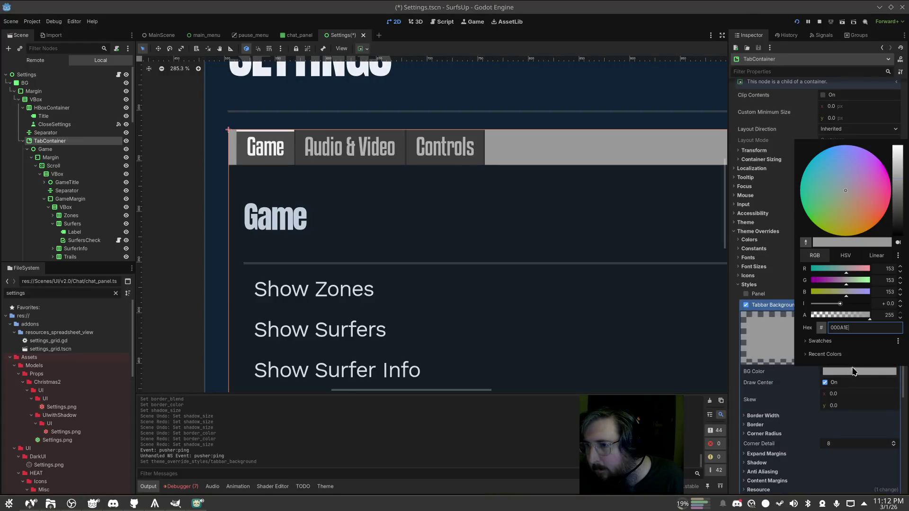
Calculate '40% of 255' in a temporary browser tab, then return to Godot
key("alt+Tab")
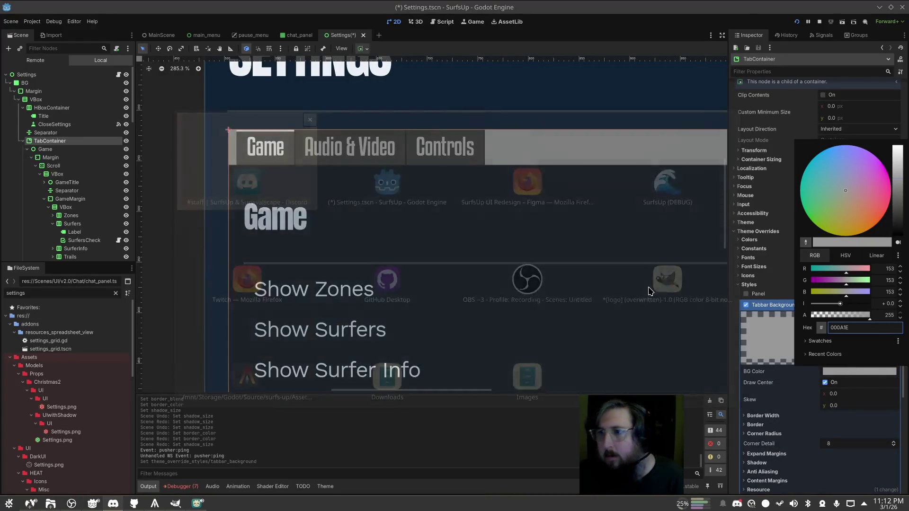
key("ctrl+t")
type("40% of 255")
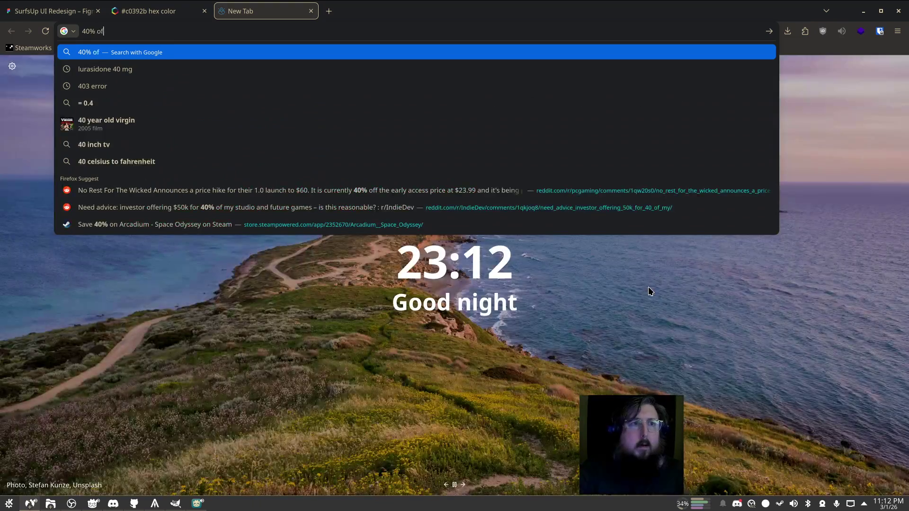
key("ctrl+w")
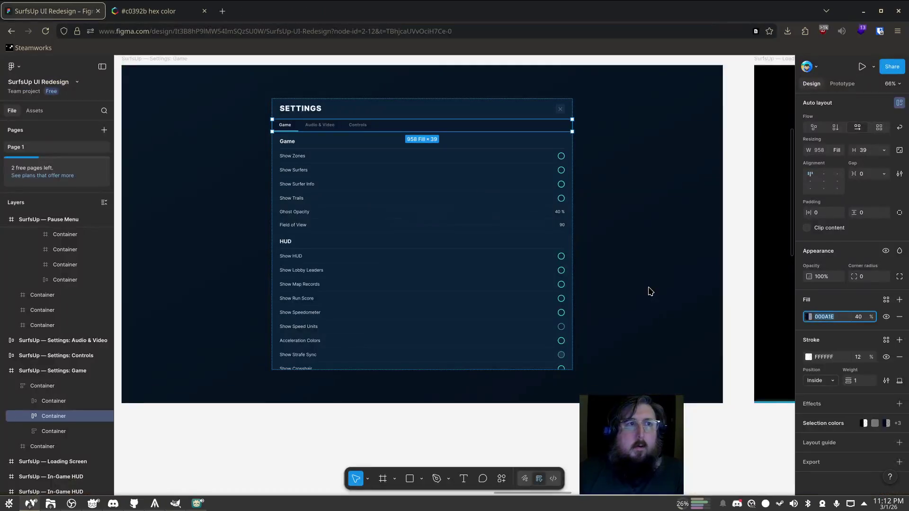
key("alt+Tab")
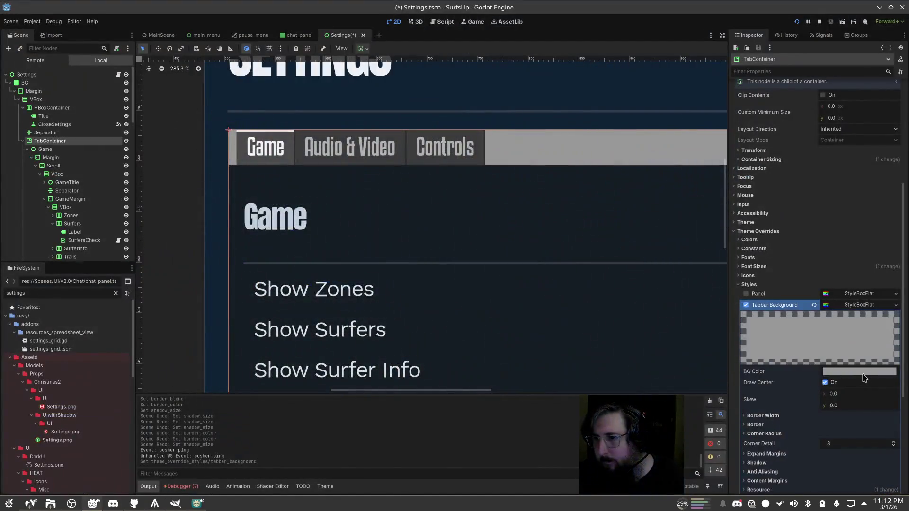
Lower the 000A1E tab bar background's alpha to about 40% for a translucent navy
left_click(859, 371)
left_click_drag(900, 316, 908, 316)
left_click(621, 200)
scroll(605, 204, "down", 3)
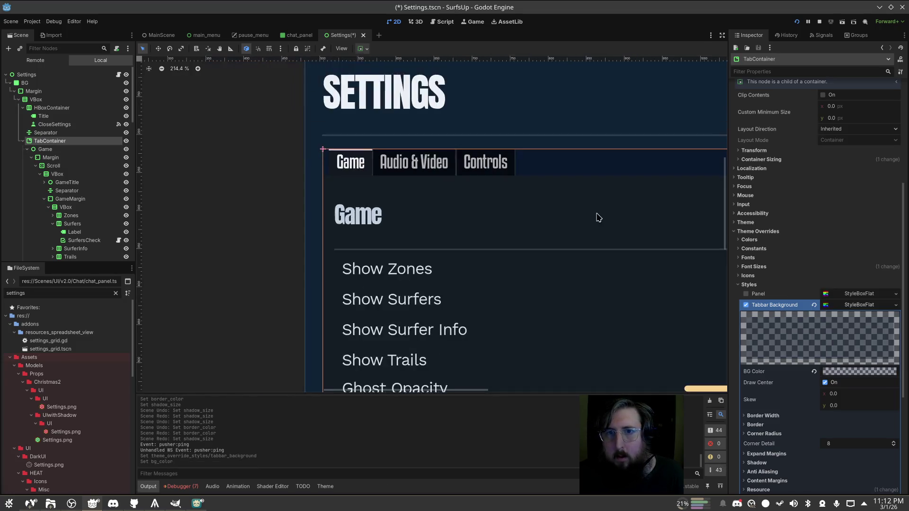
scroll(604, 205, "up", 1)
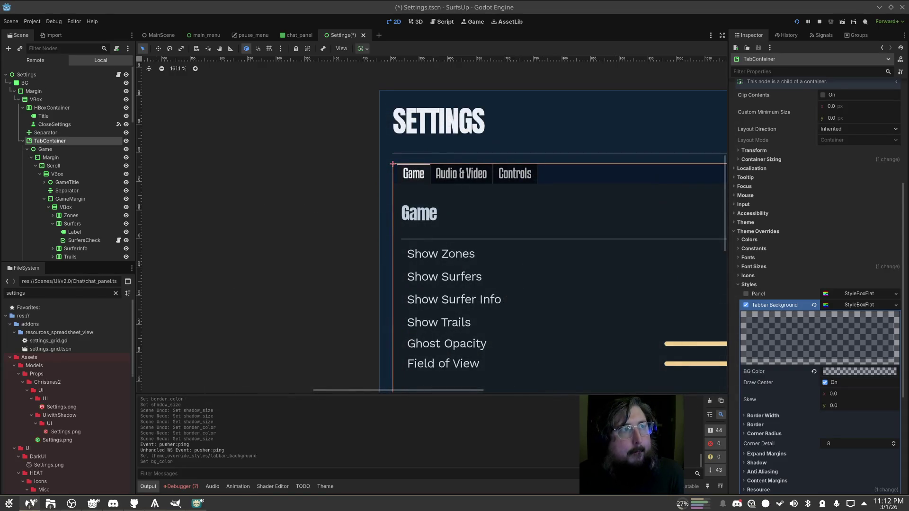
left_click(30, 503)
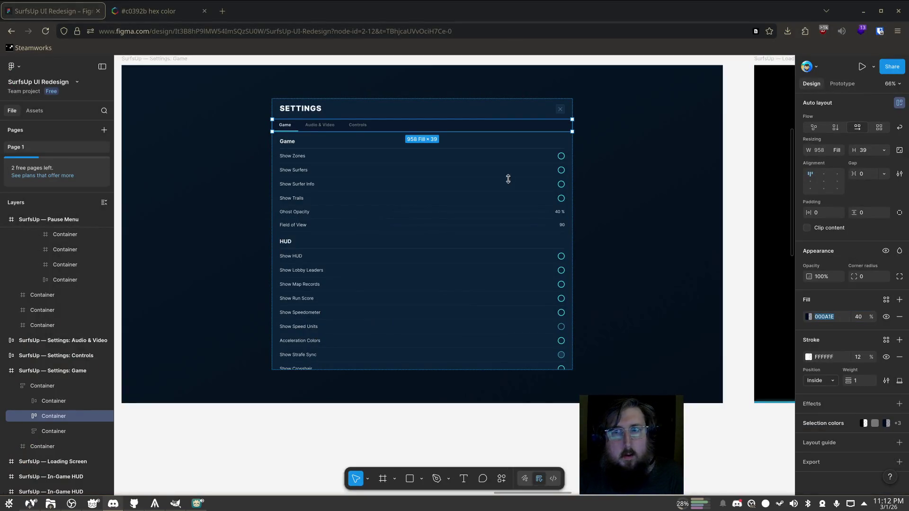
Select the Game tab's button layer and copy its 2 px inside stroke colour 45D7F1
left_click(286, 128)
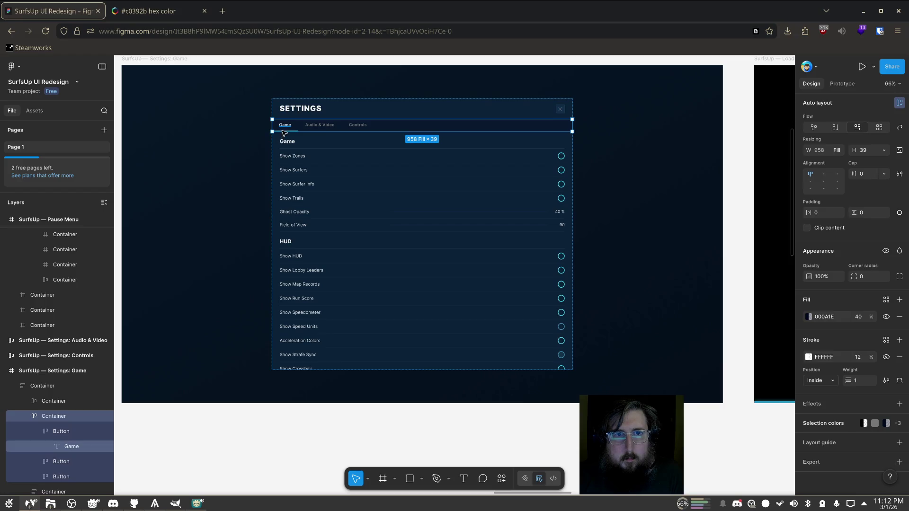
left_click(288, 129)
scroll(288, 129, "up", 5)
scroll(296, 294, "up", 5)
scroll(296, 294, "up", 3)
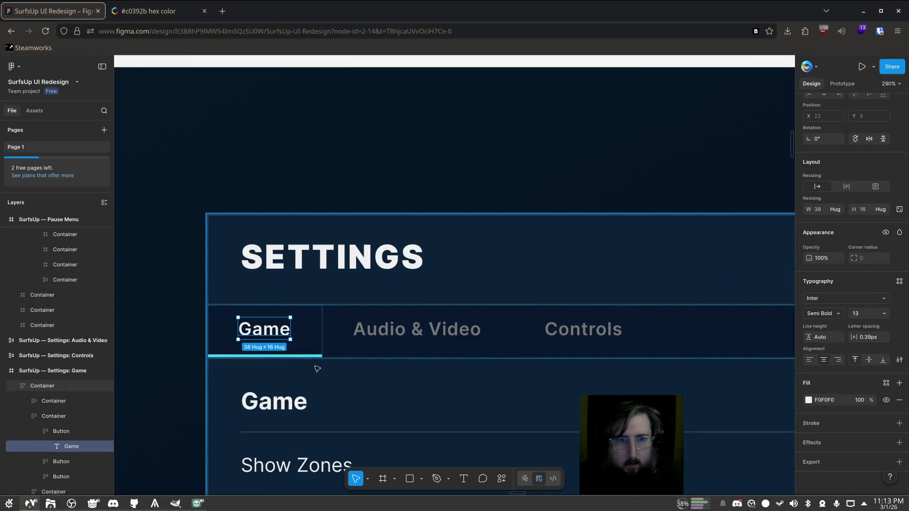
left_click(835, 424)
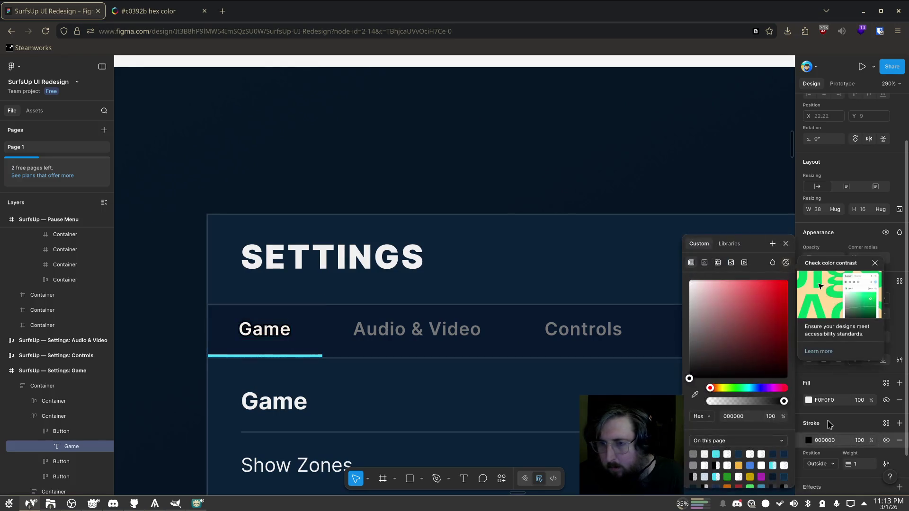
left_click(58, 433)
left_click(824, 397)
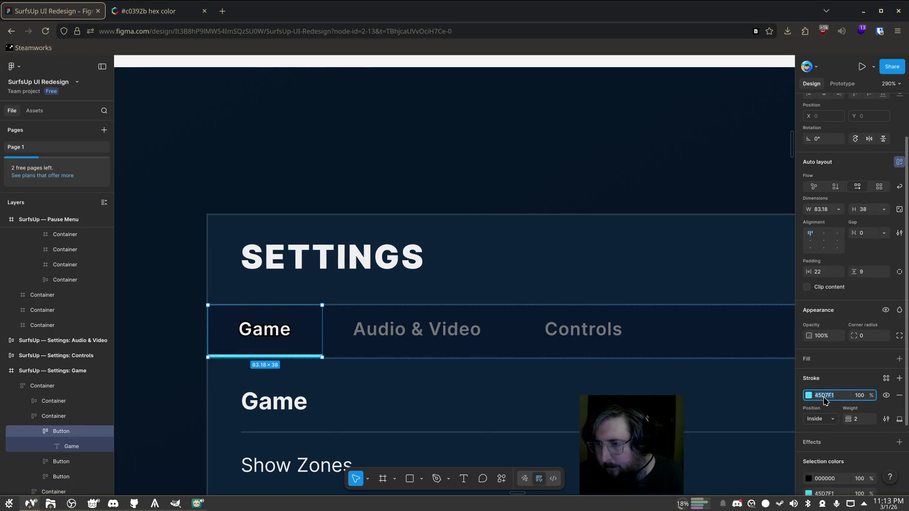
key("alt+Tab")
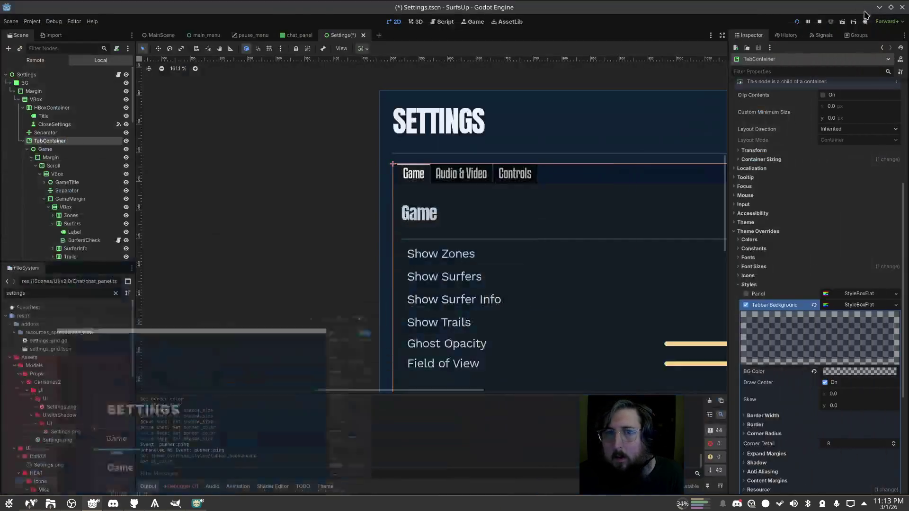
Enable a unique Tab Selected StyleBoxFlat with a 2 px bottom border
scroll(824, 341, "down", 5)
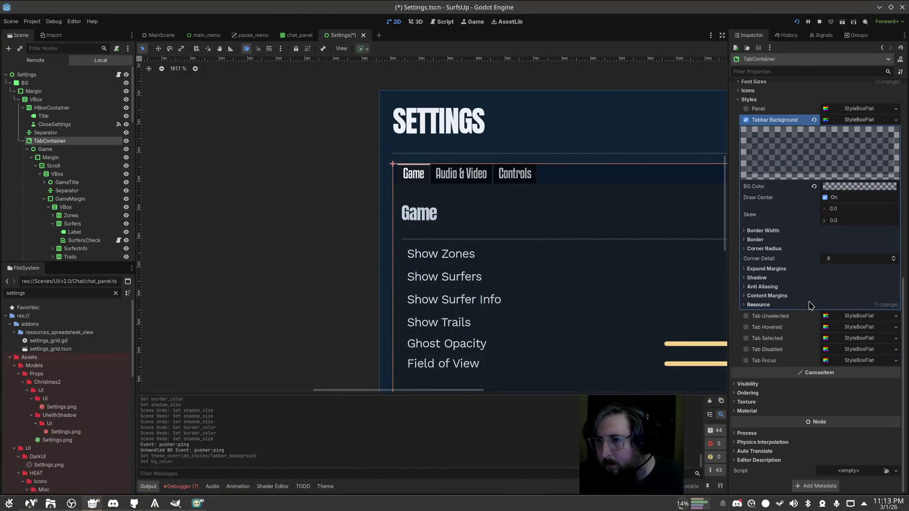
left_click(851, 340)
left_click(895, 338)
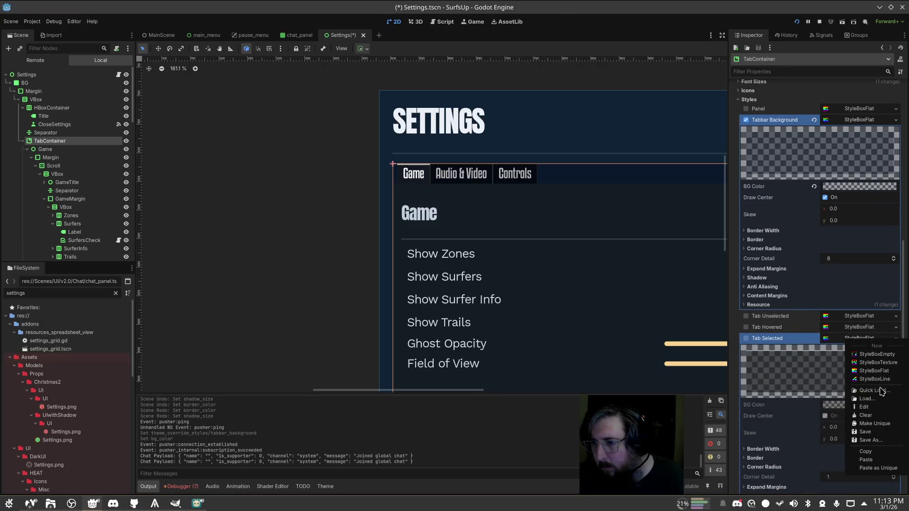
left_click(875, 423)
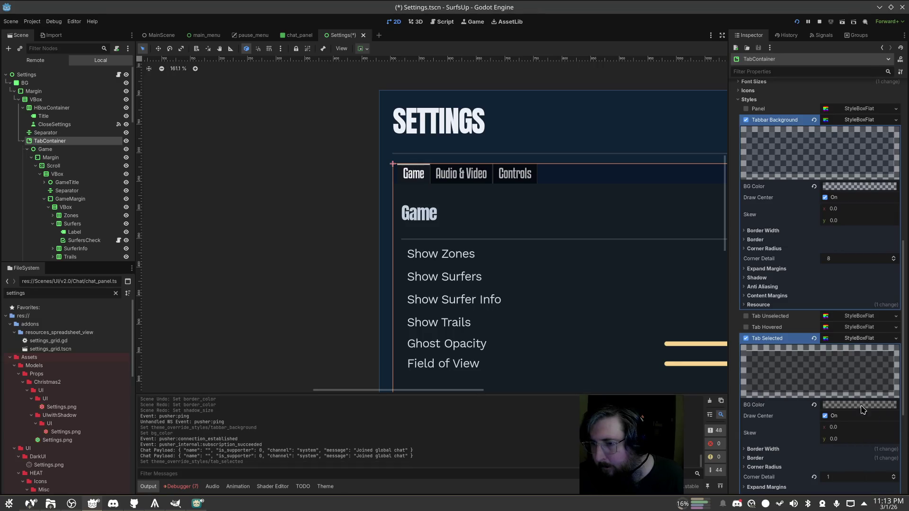
scroll(852, 377, "down", 4)
left_click(791, 296)
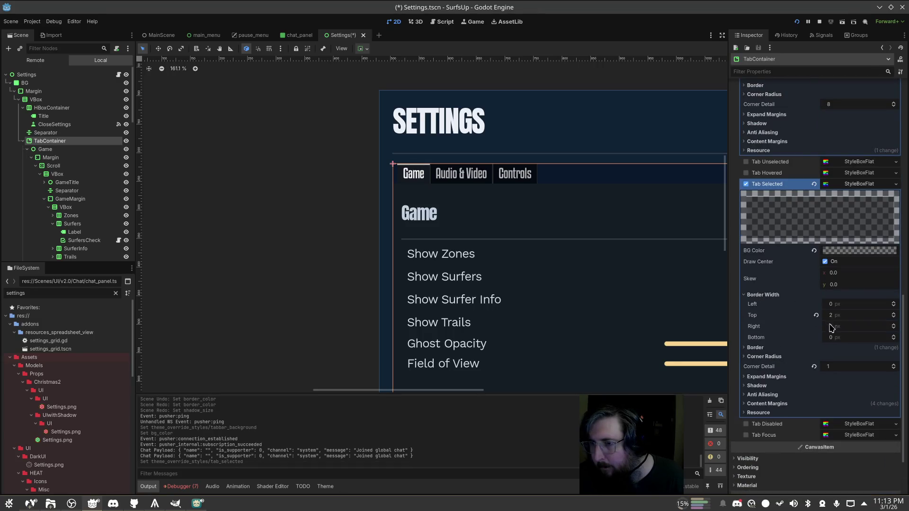
left_click(816, 315)
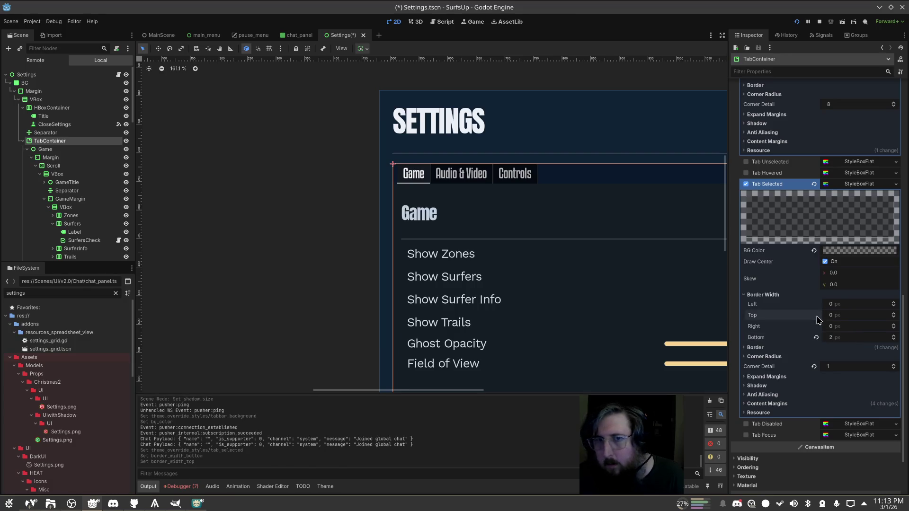
Set the selected tab's border colour to cyan 45D7F1
left_click(850, 252)
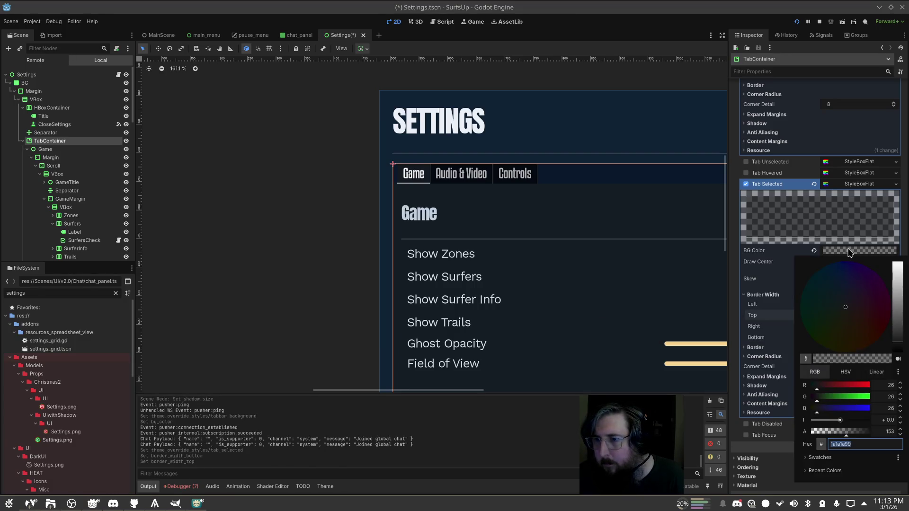
left_click(850, 252)
left_click(777, 349)
left_click(859, 356)
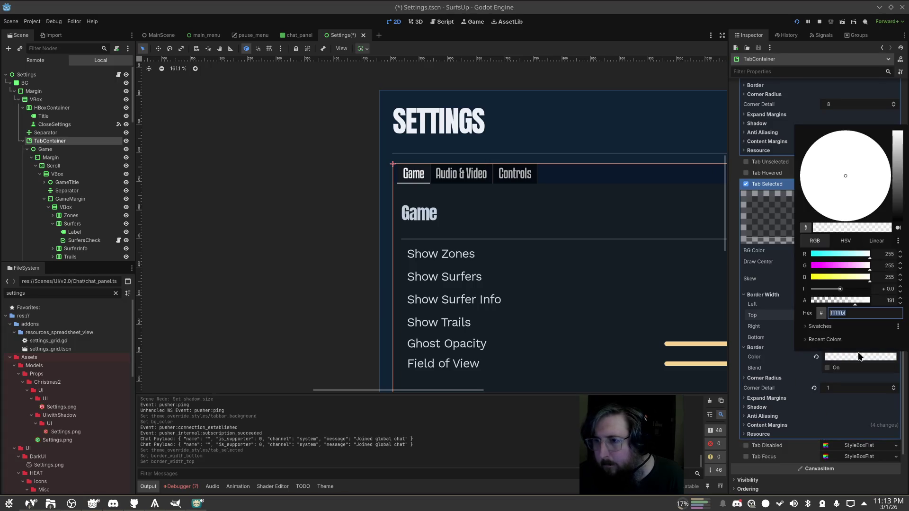
key("ctrl+v")
key("Return")
Collapse the Tab Selected style and briefly inspect the Panel style settings
scroll(485, 201, "up", 3)
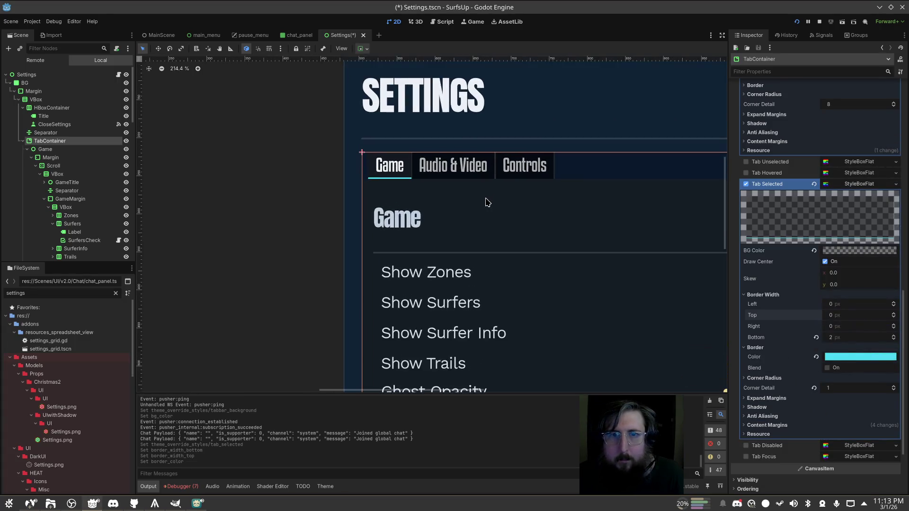
scroll(401, 192, "up", 3)
scroll(401, 192, "up", 2)
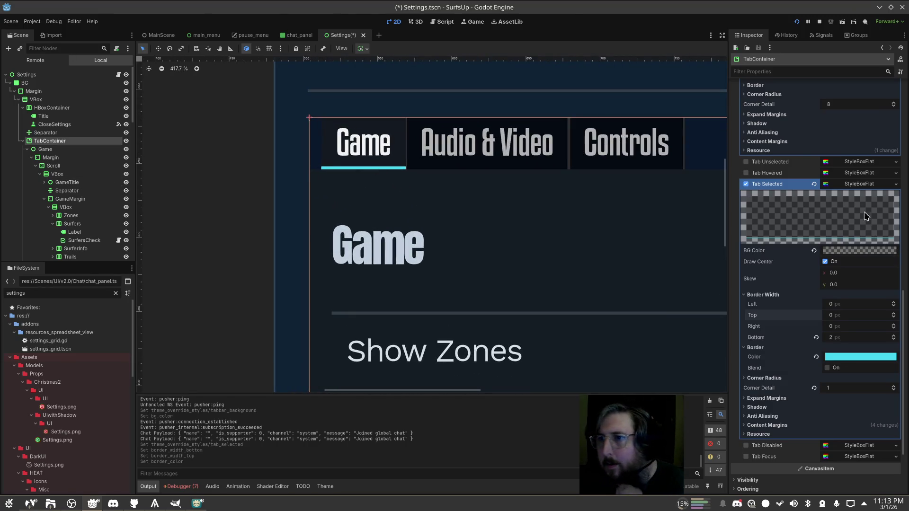
left_click(852, 184)
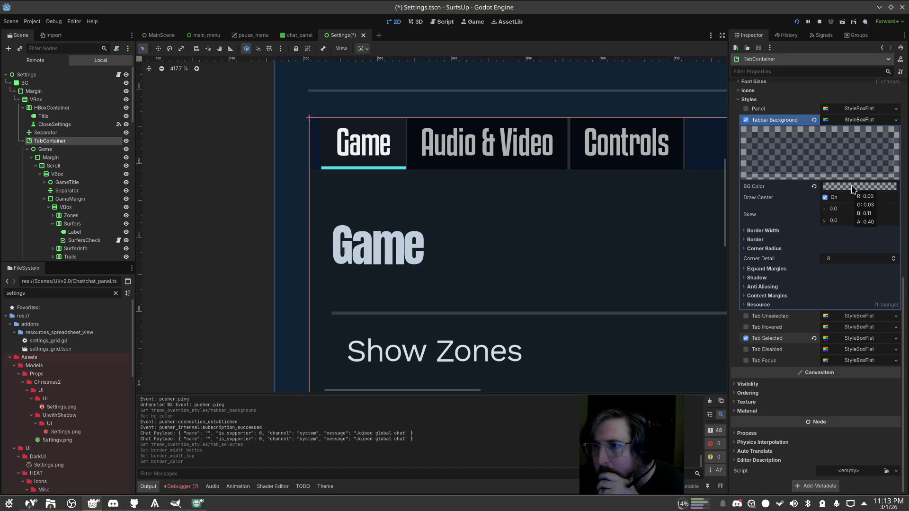
left_click(860, 110)
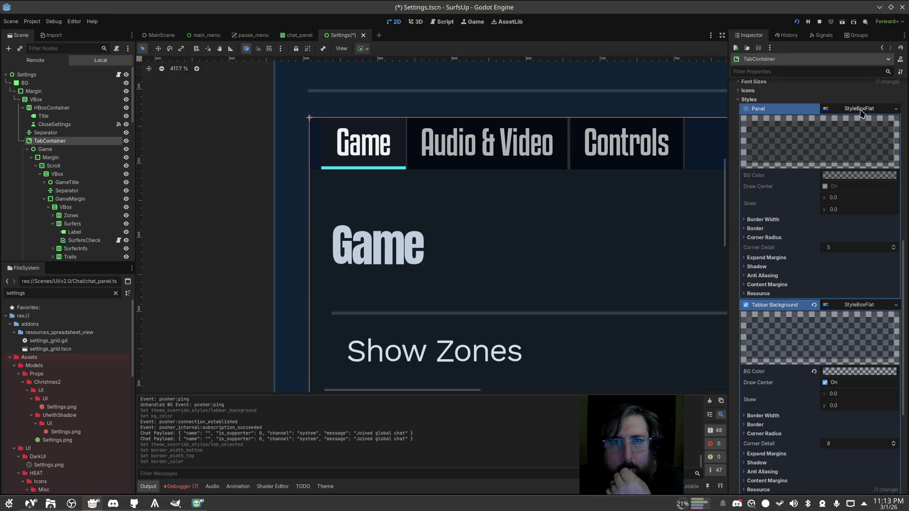
left_click(860, 110)
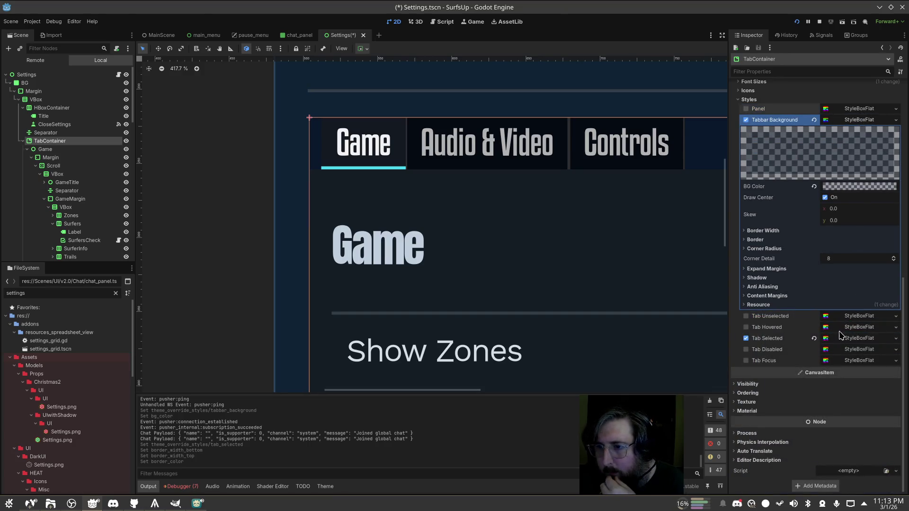
scroll(838, 313, "up", 8)
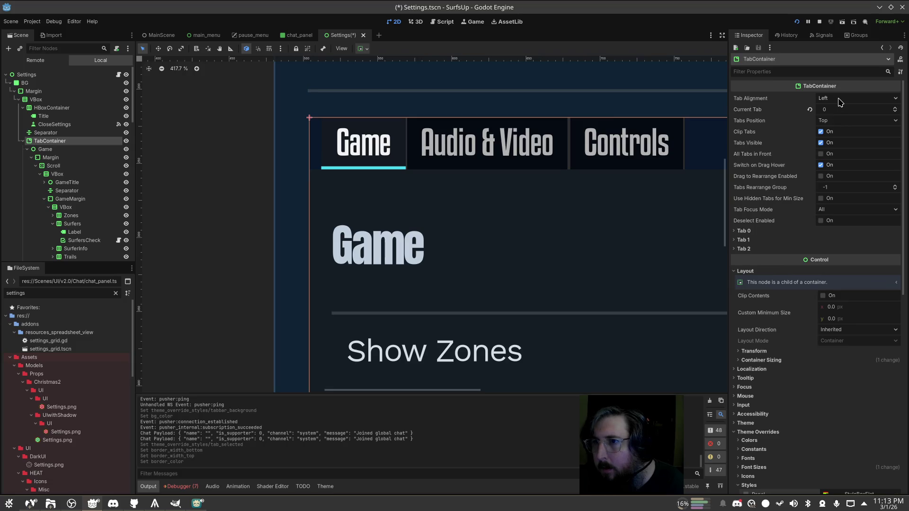
Try the tab alignment, Clip Tabs, Tabs Visible, All Tabs in Front and Switch on Drag Hover options
left_click(839, 102)
left_click(840, 102)
left_click(840, 103)
left_click(841, 103)
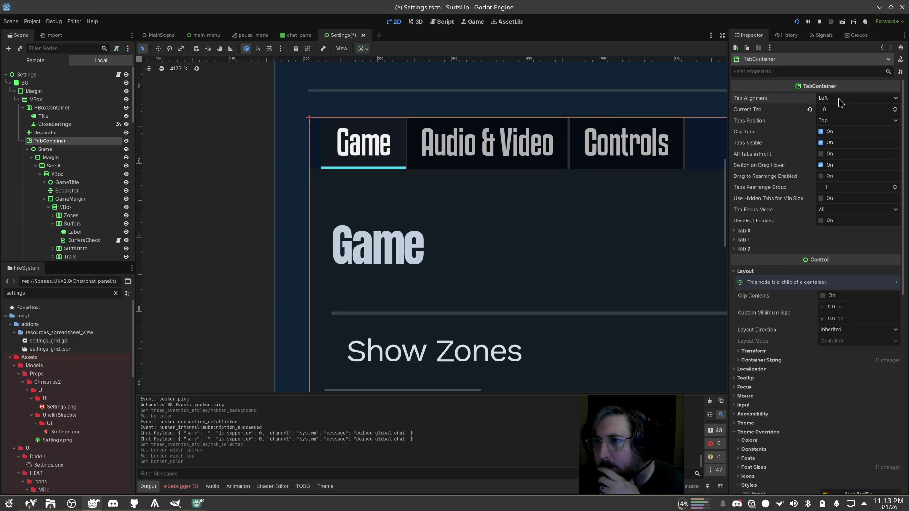
left_click(829, 132)
left_click(829, 131)
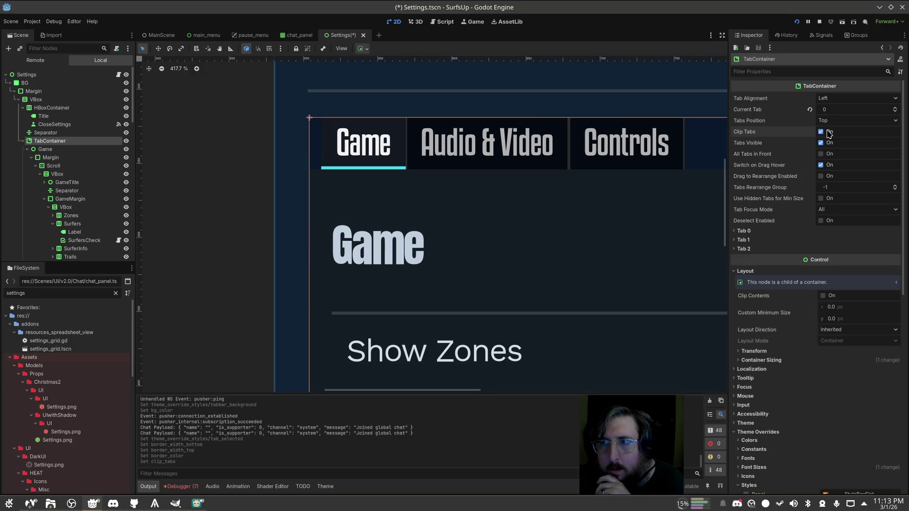
left_click(829, 143)
left_click(829, 143)
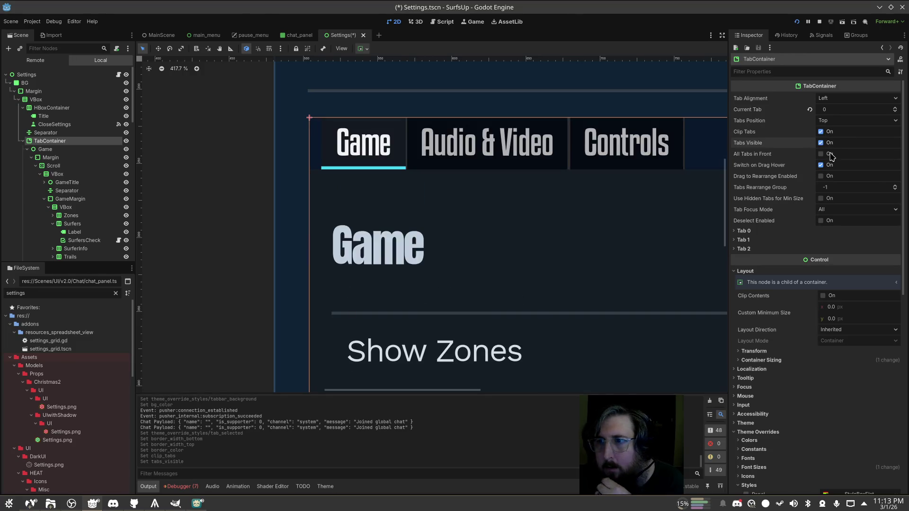
left_click(830, 154)
left_click(829, 154)
left_click(830, 165)
left_click(829, 165)
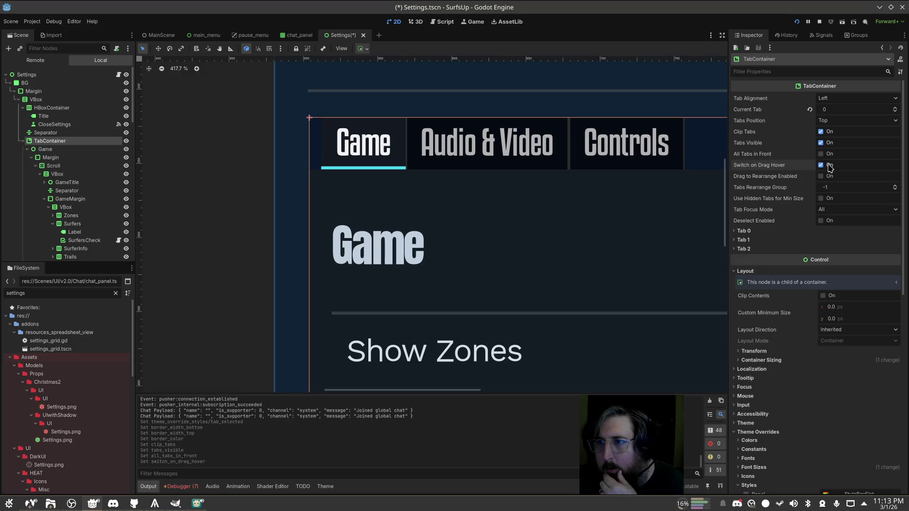
mouse_move(793, 169)
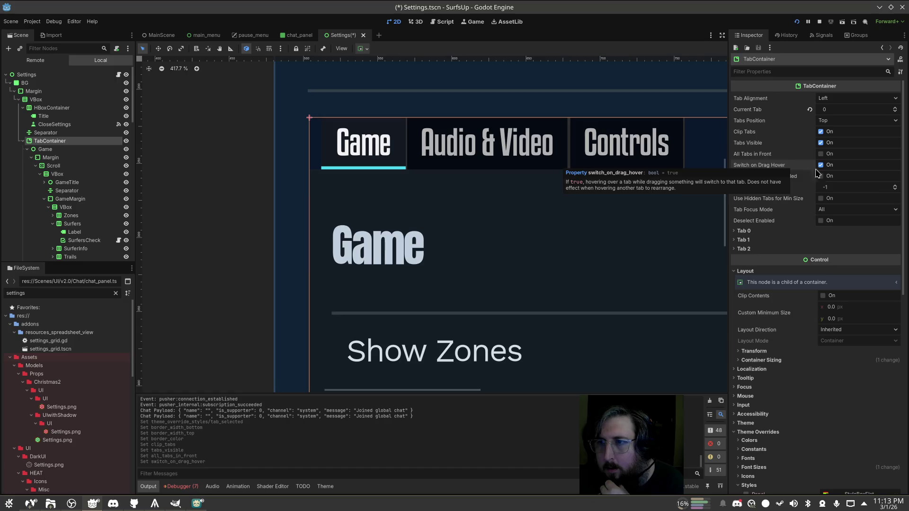
Peek at the Tab 0–2 settings, then expand the Panel StyleBoxFlat properties
left_click(787, 231)
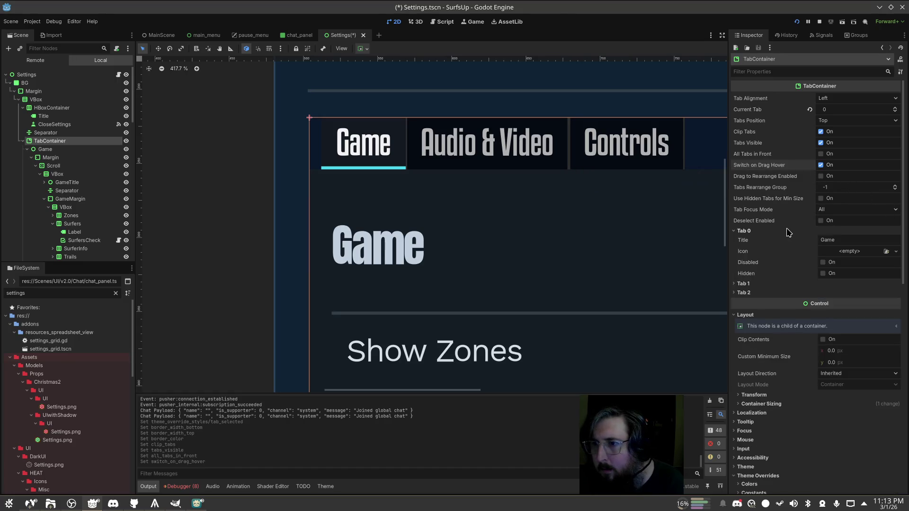
left_click(787, 231)
left_click(784, 240)
left_click(783, 240)
left_click(777, 249)
left_click(772, 247)
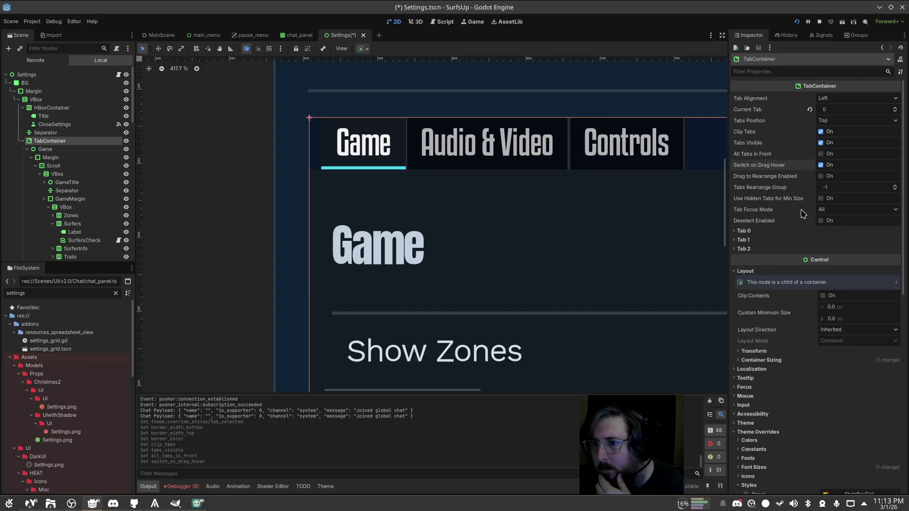
scroll(803, 214, "down", 8)
left_click(862, 188)
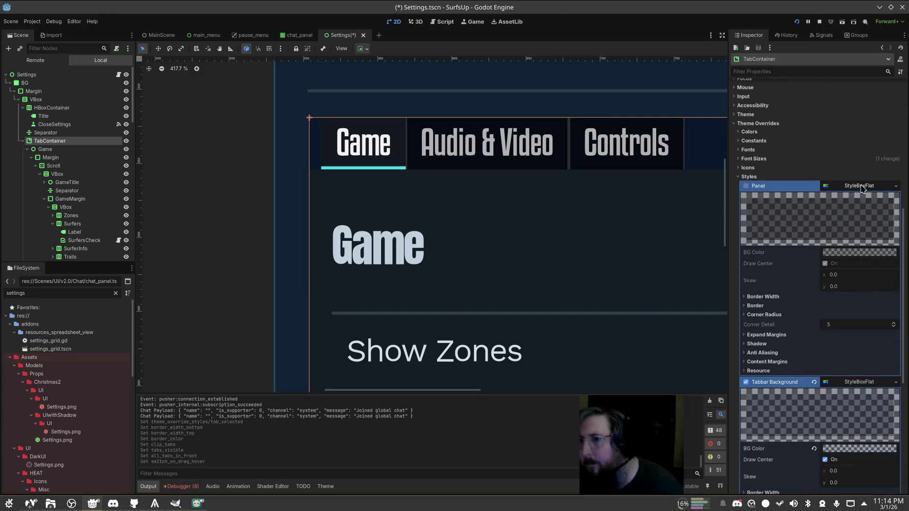
Review the Panel style's expand margins and corner radius values, then fold the Panel style away
left_click(779, 335)
left_click(780, 336)
left_click(789, 314)
left_click(787, 312)
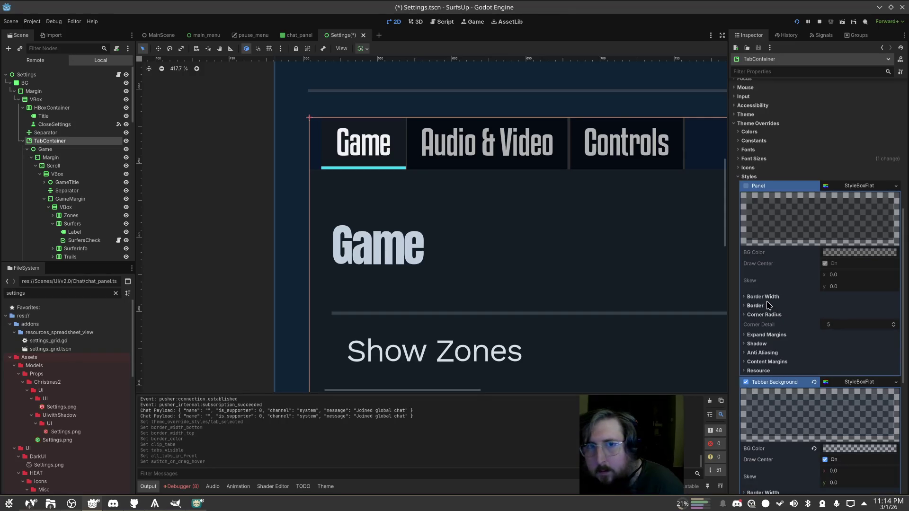
left_click(850, 186)
scroll(829, 195, "down", 3)
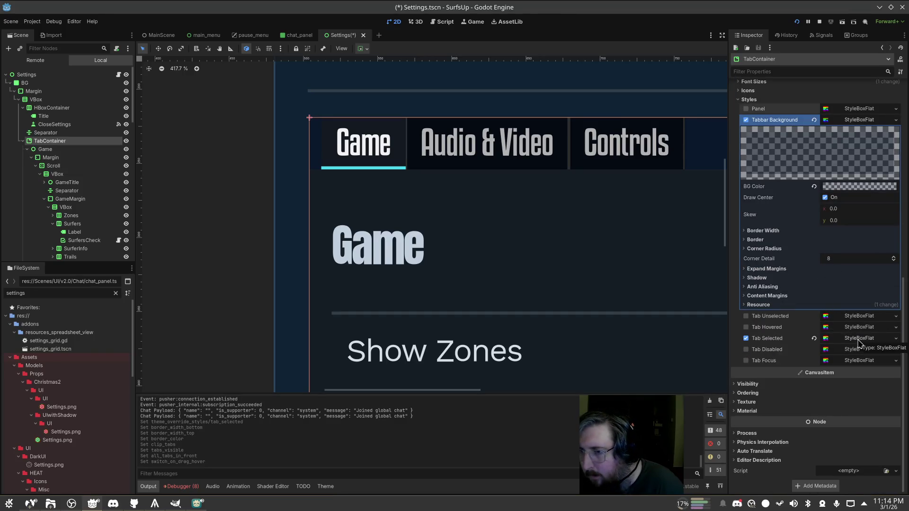
Inspect the Tab Selected style's expand margins, briefly checking the Game page node before returning
left_click(859, 339)
scroll(859, 339, "down", 3)
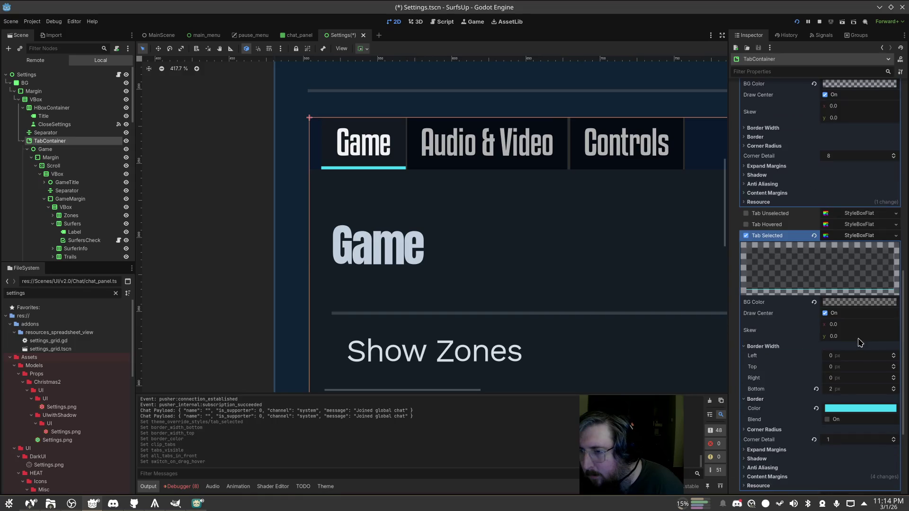
scroll(828, 360, "down", 3)
left_click(774, 347)
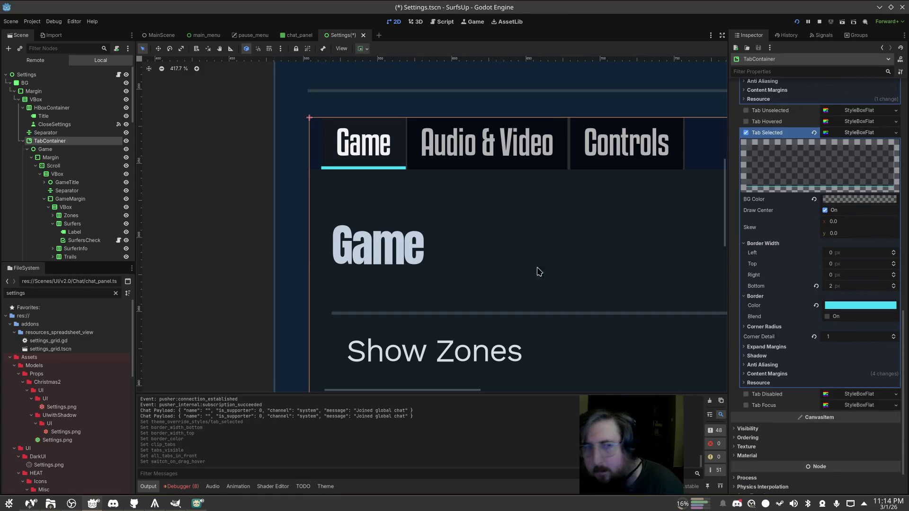
left_click(45, 149)
left_click(41, 141)
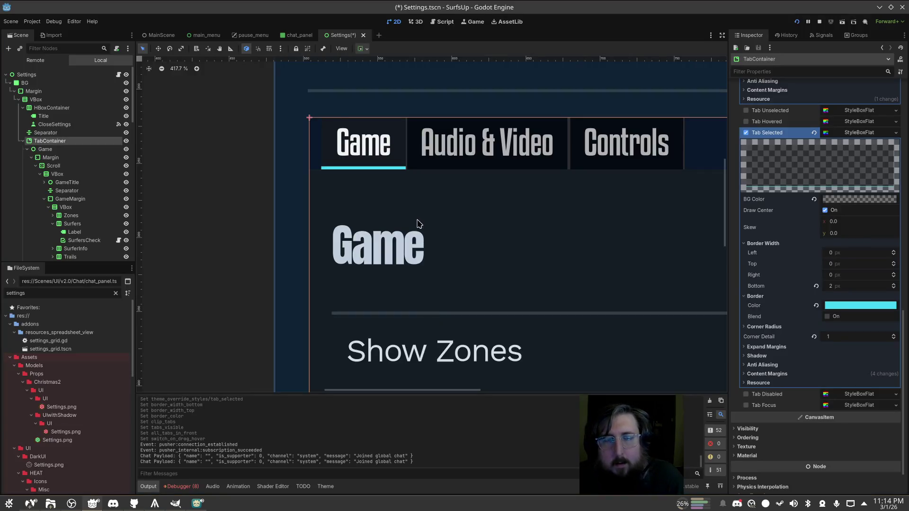
Review the Tabbar Background style's expand margins and border width values
scroll(821, 249, "up", 6)
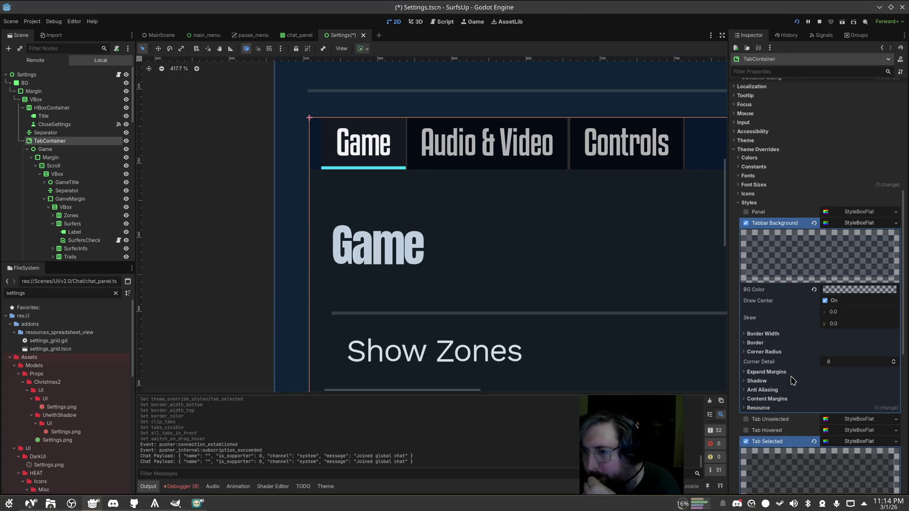
left_click(788, 375)
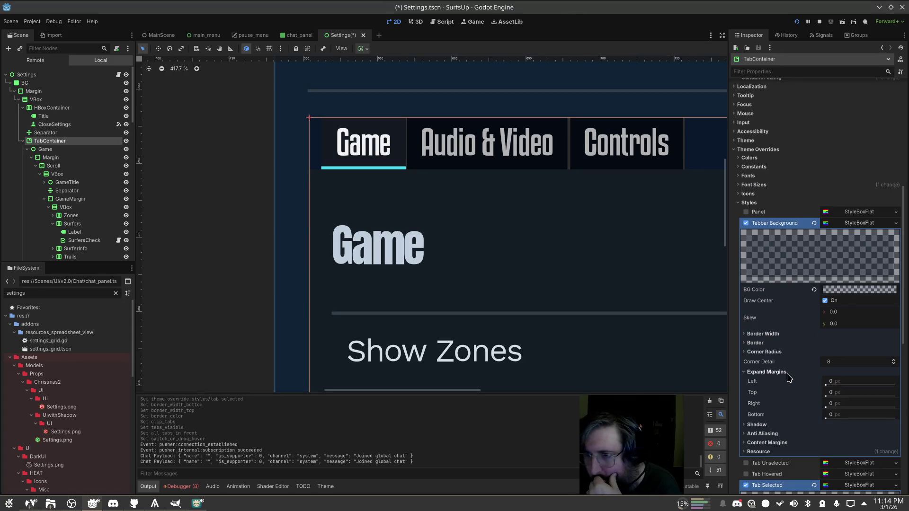
left_click(788, 373)
left_click(766, 334)
left_click(767, 334)
left_click(767, 335)
left_click(767, 334)
Recheck the Panel style's expand margins and resource details, then collapse it again
left_click(859, 212)
left_click(784, 362)
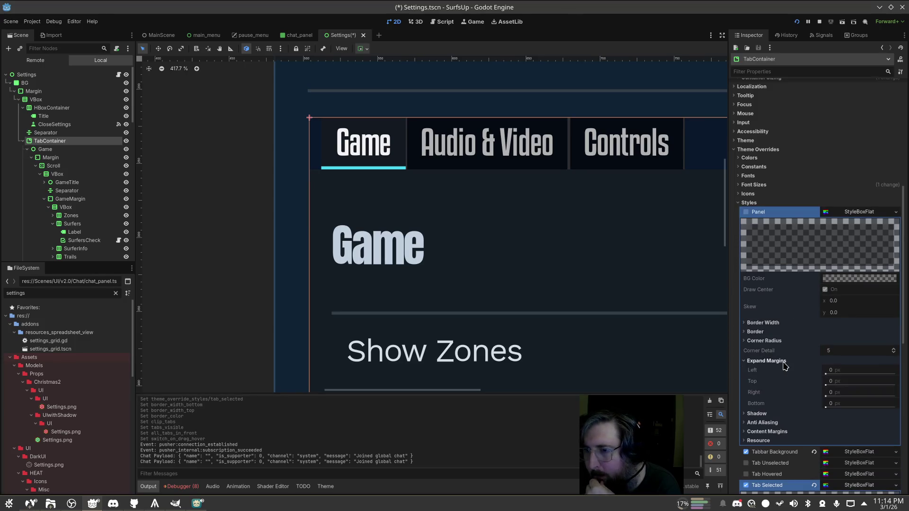
left_click(785, 361)
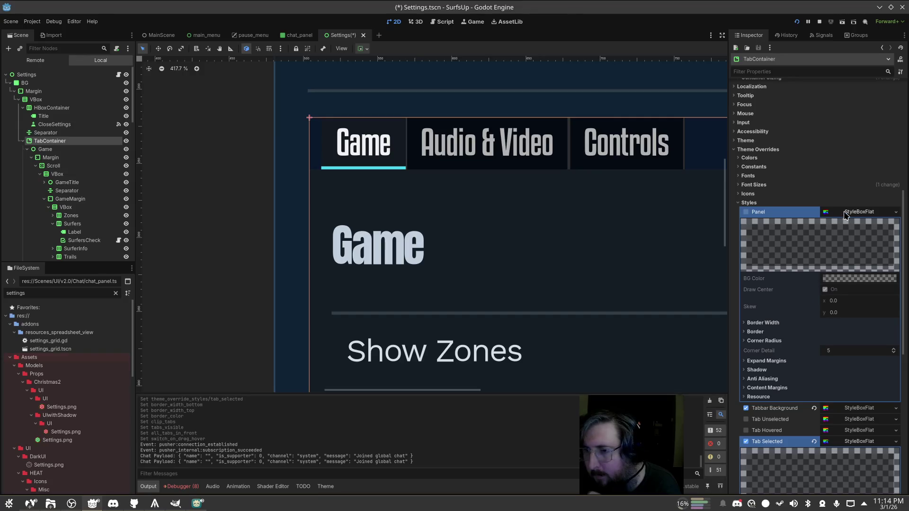
left_click(775, 397)
left_click(775, 397)
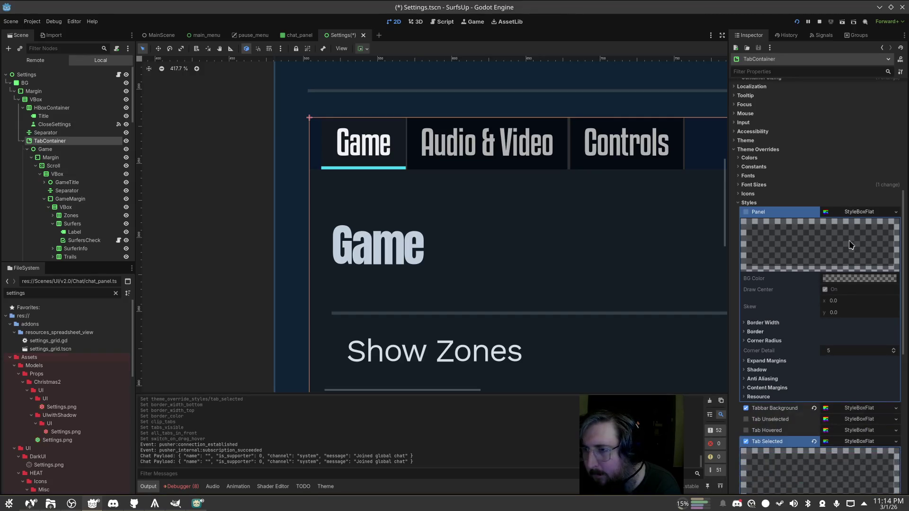
left_click(852, 202)
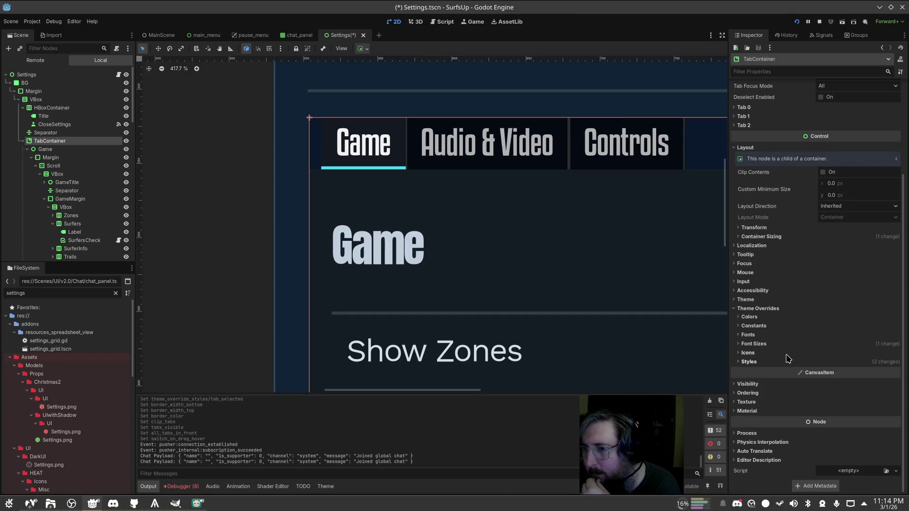
left_click(788, 362)
scroll(854, 329, "down", 3)
left_click(852, 219)
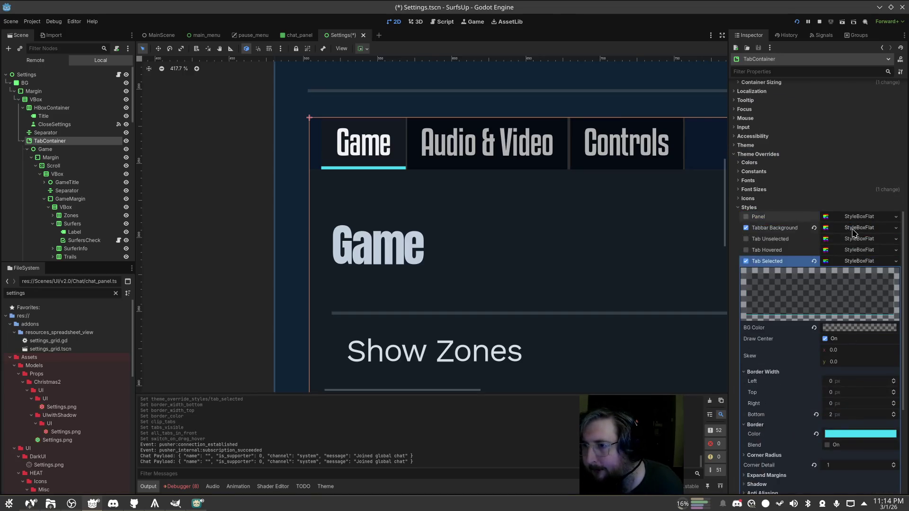
Check the Tabbar Background style's content margins and shadow settings
left_click(854, 229)
left_click(779, 404)
left_click(779, 404)
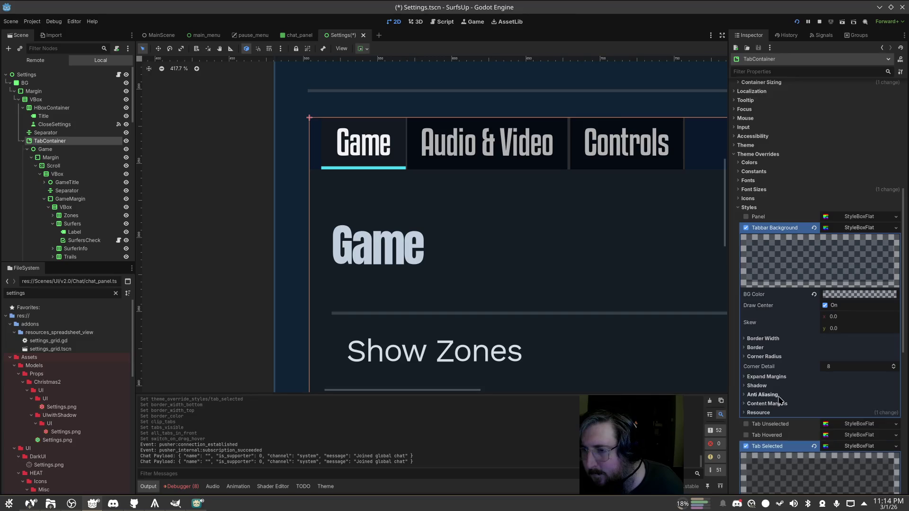
left_click(776, 385)
left_click(775, 385)
left_click(868, 228)
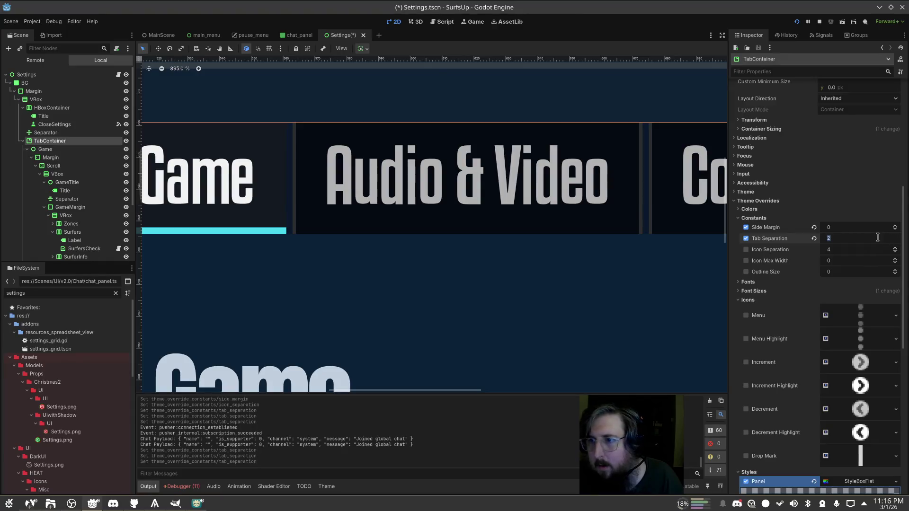
Set Tab Separation to 0, then remove the Tab Separation override
type("0")
key("Return")
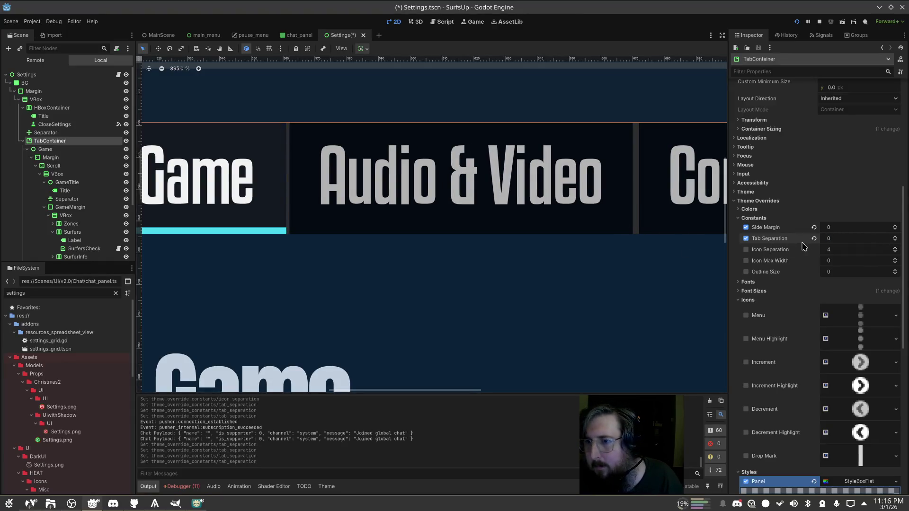
left_click(746, 239)
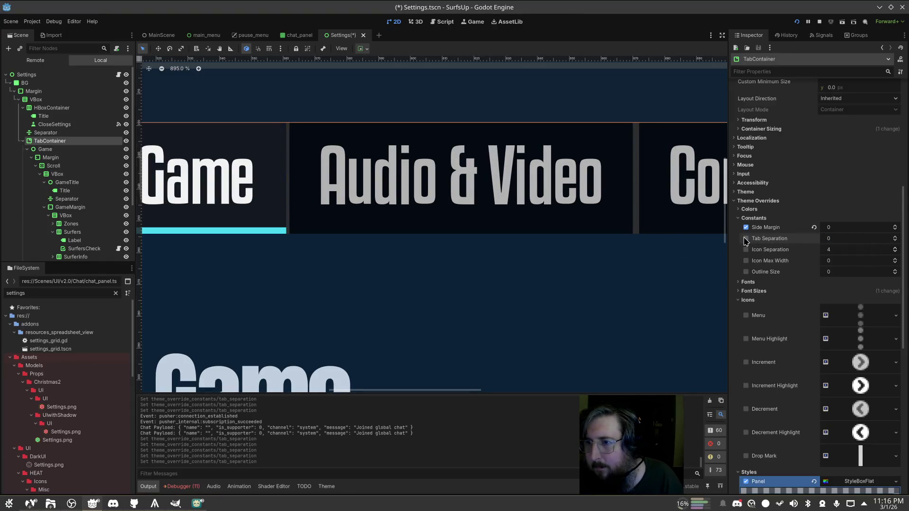
Browse the Colors and Icons overrides, toggling the drop mark icon, and collapse Styles
left_click(749, 211)
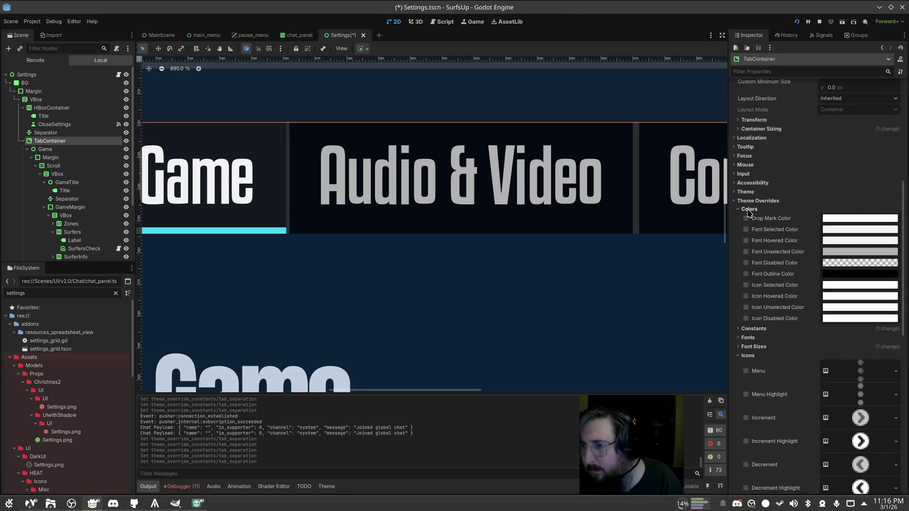
left_click(749, 210)
scroll(763, 215, "down", 5)
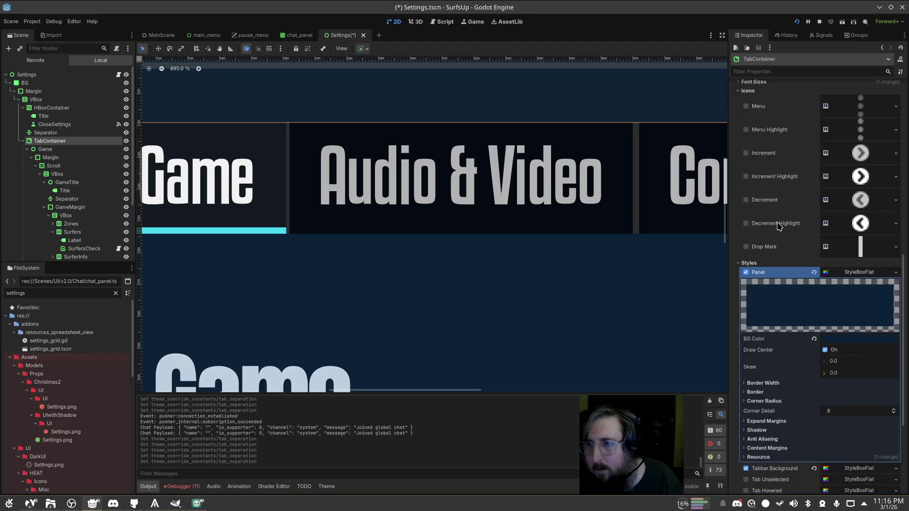
scroll(763, 215, "up", 4)
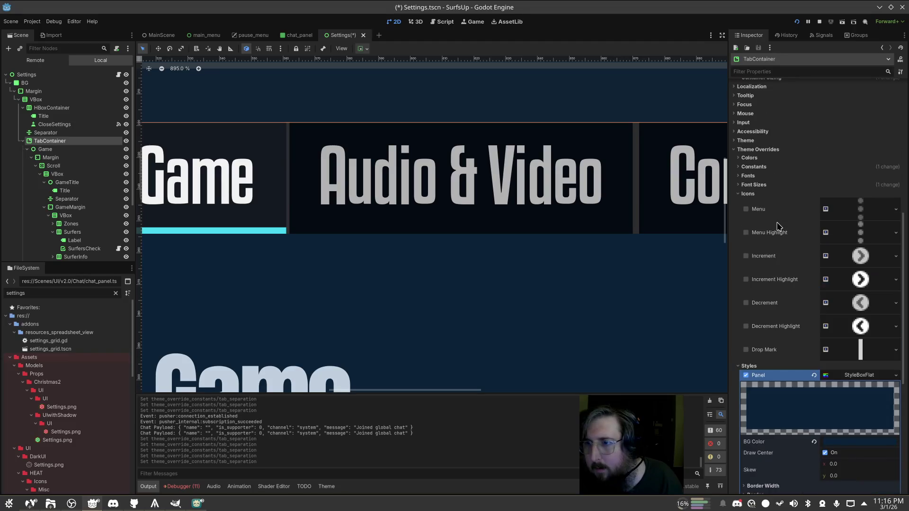
left_click(745, 349)
left_click(744, 194)
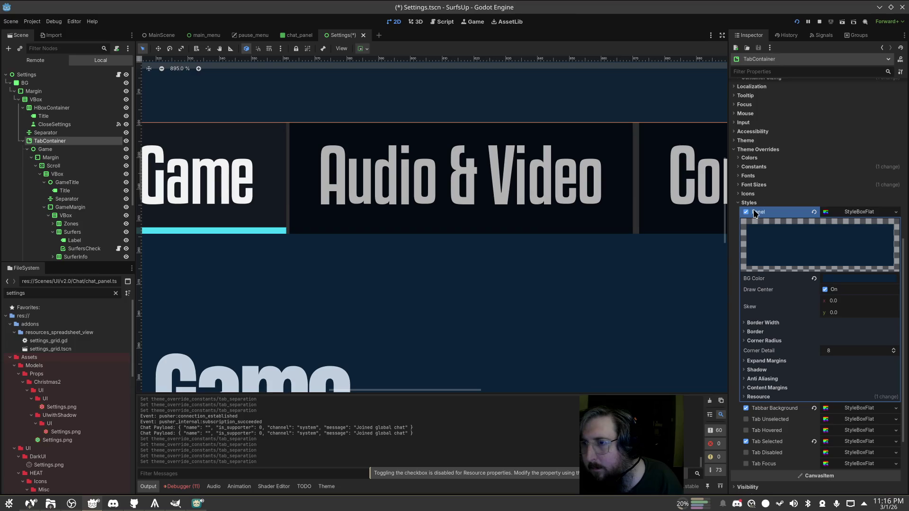
left_click(746, 204)
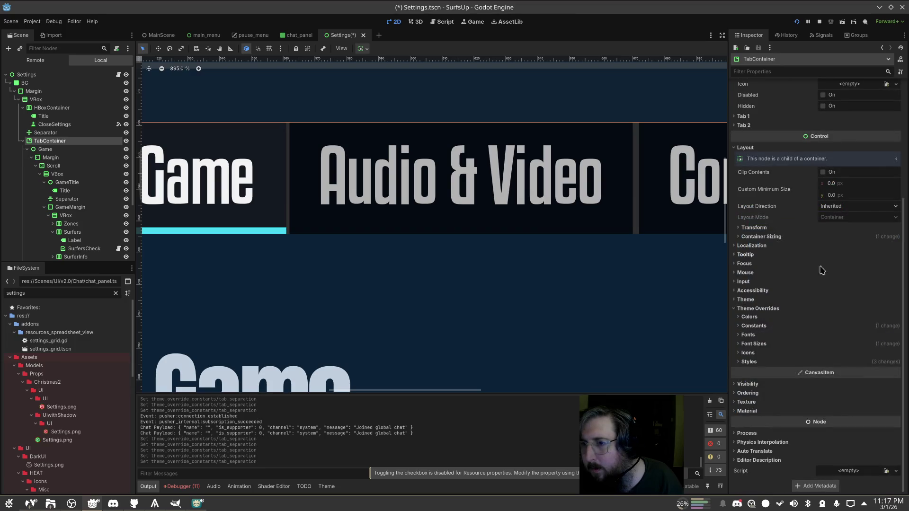
Show the Panel StyleBoxFlat under Styles, then return to the Figma Settings: Game mockup
left_click(749, 361)
left_click(757, 371)
scroll(814, 303, "down", 5)
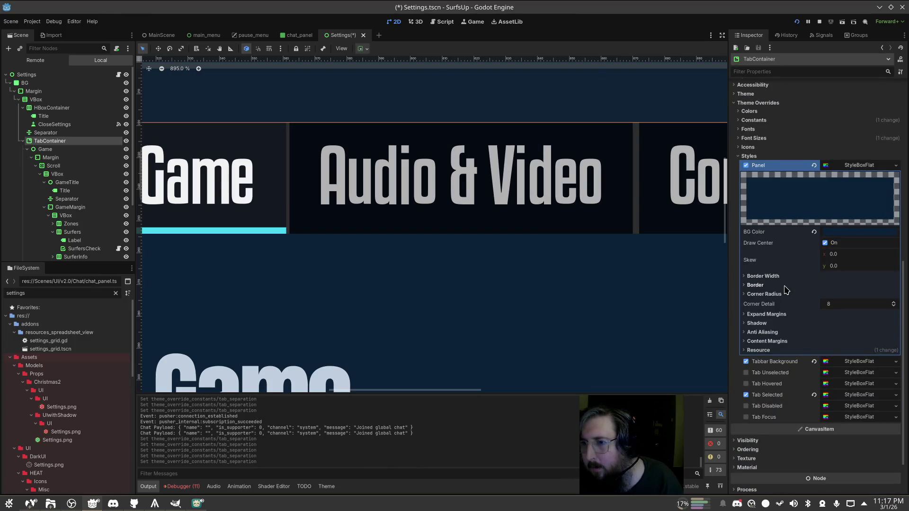
key("alt+Tab")
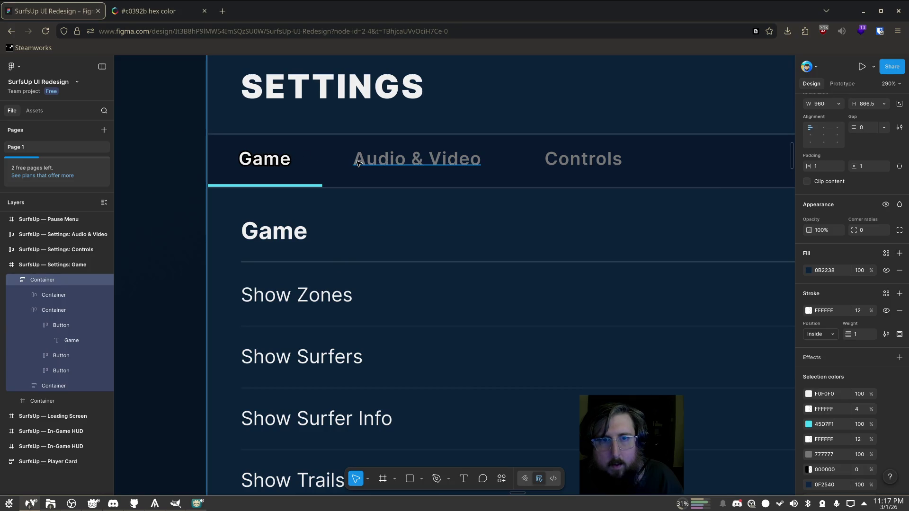
key("alt")
key("alt")
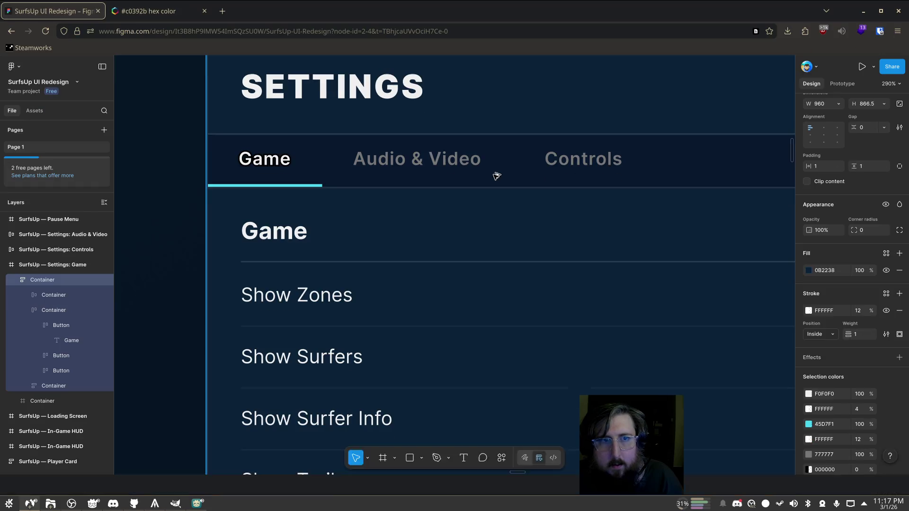
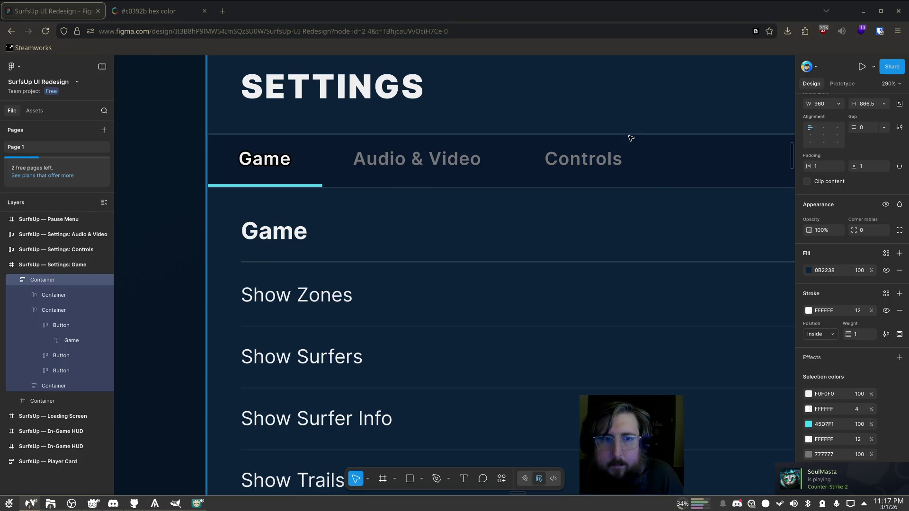
Compare the Godot Settings scene against the Figma mockup
left_click(863, 10)
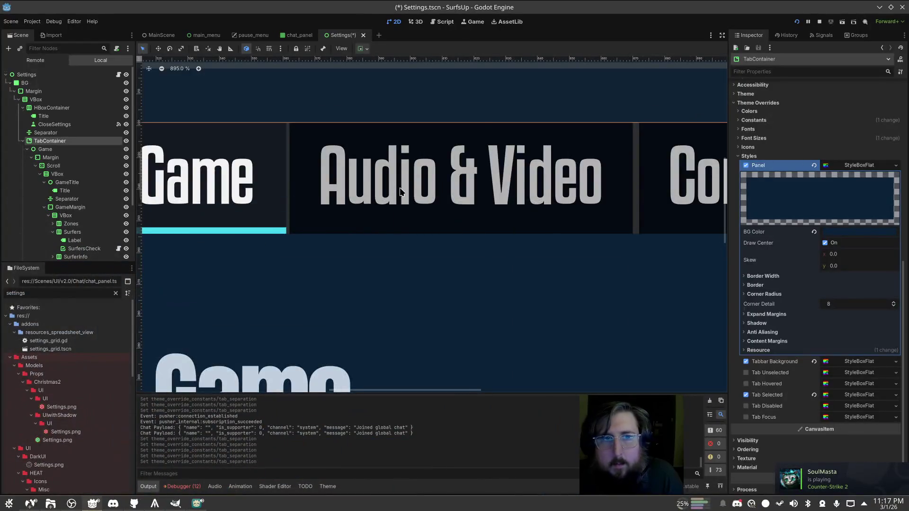
scroll(399, 191, "down", 10)
scroll(474, 223, "up", 6)
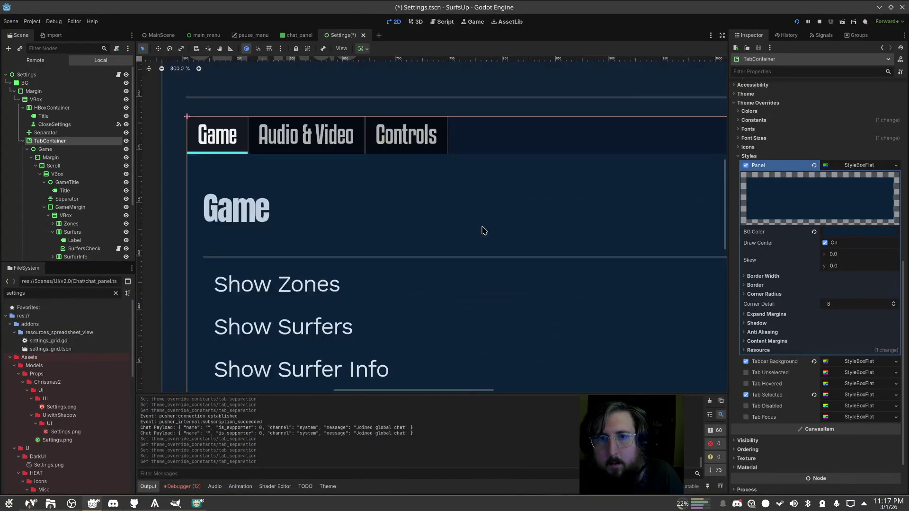
key("alt+Tab")
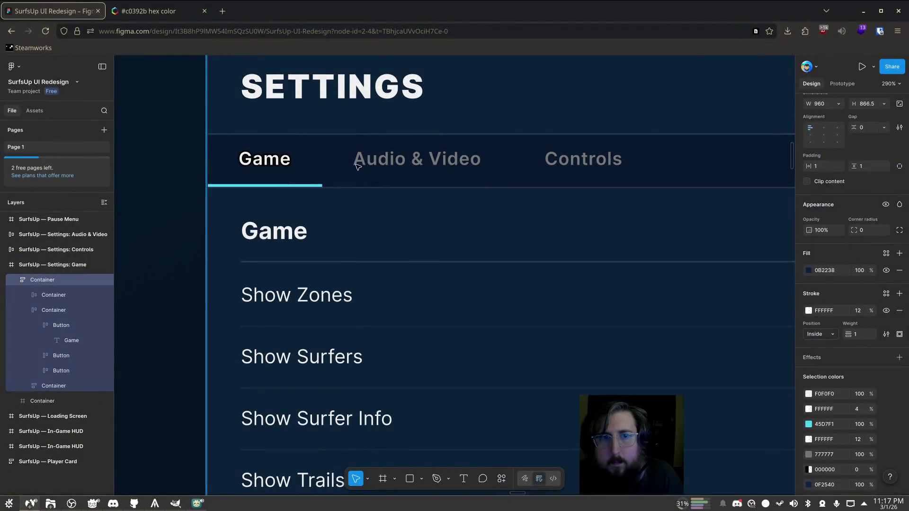
key("alt+Tab")
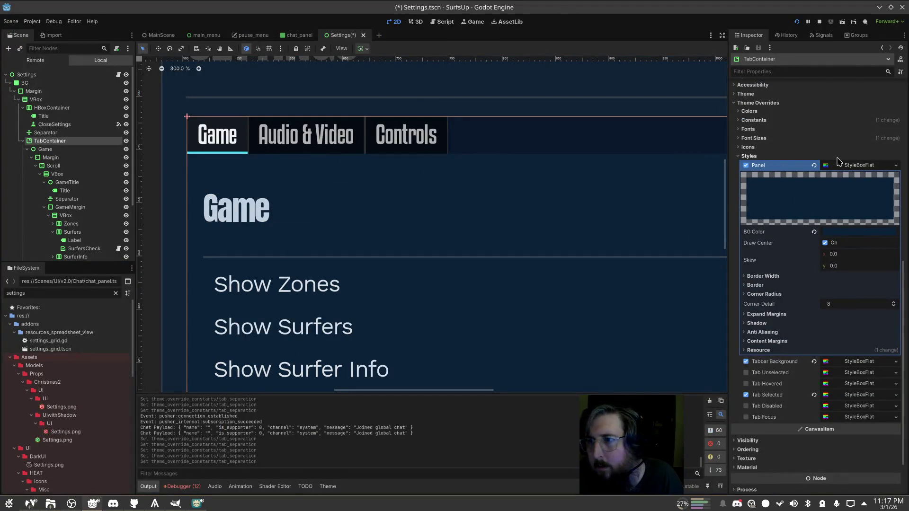
Set the Tabbar Background style's BG colour to opaque dark navy 000a1e
left_click(851, 165)
left_click(849, 306)
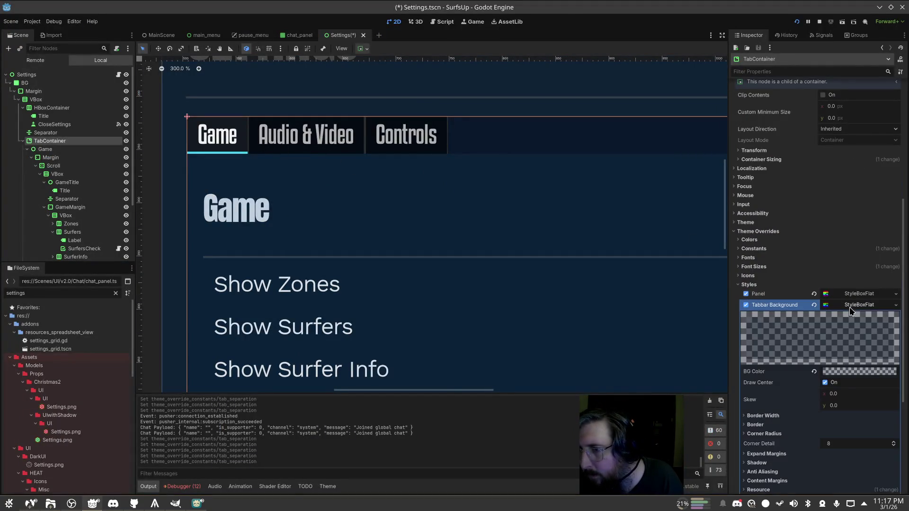
scroll(849, 306, "down", 3)
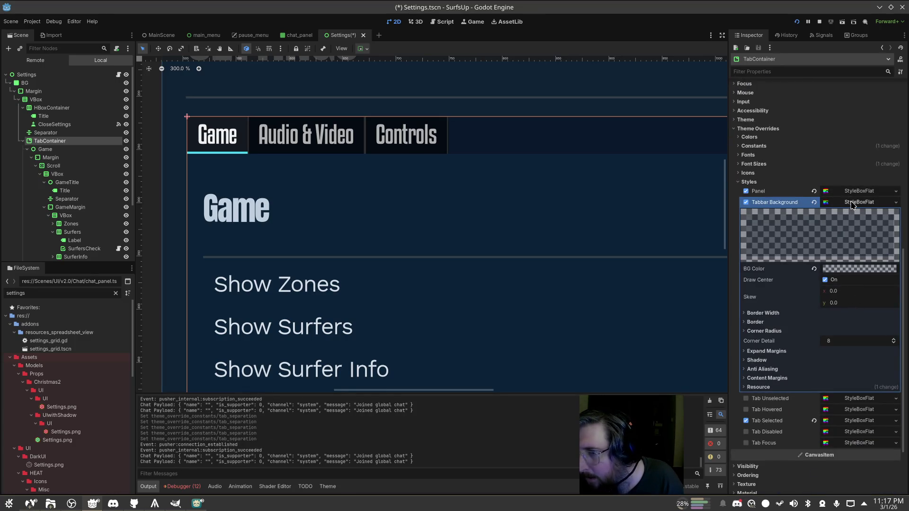
left_click(833, 269)
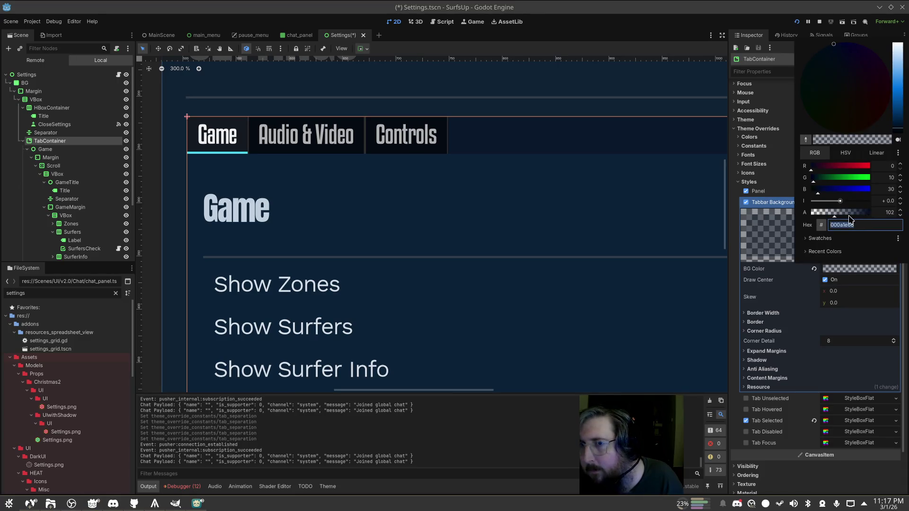
key("End")
key("BackSpace")
key("BackSpace")
key("Return")
Compare the updated tab bar with the Figma mockup again
key("alt+Tab")
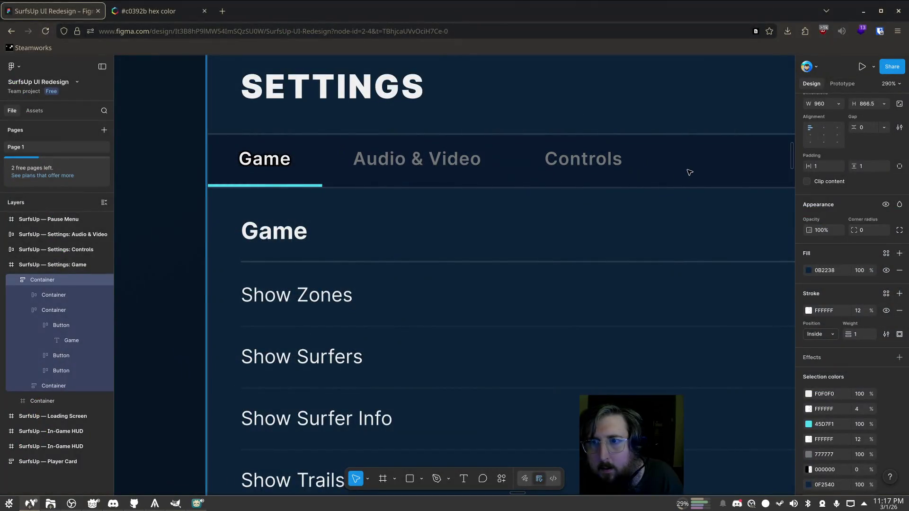
key("alt+Tab")
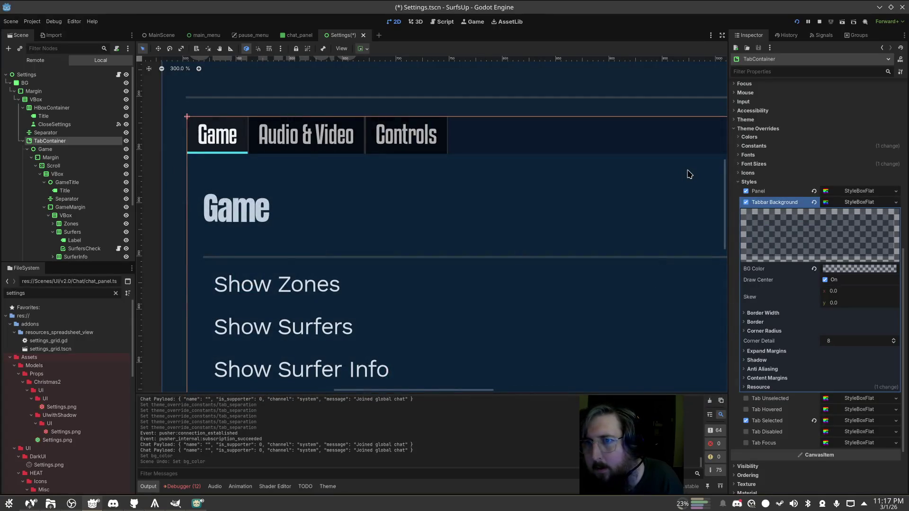
key("alt+Tab")
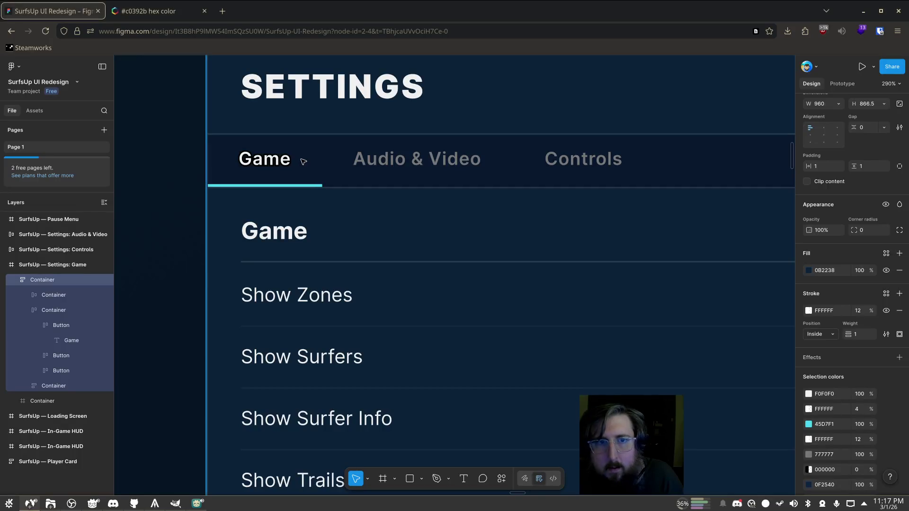
key("alt+Tab")
Check the tab bar background colour, then collapse the Tabbar Background style
left_click(854, 269)
left_click(850, 255)
left_click(856, 204)
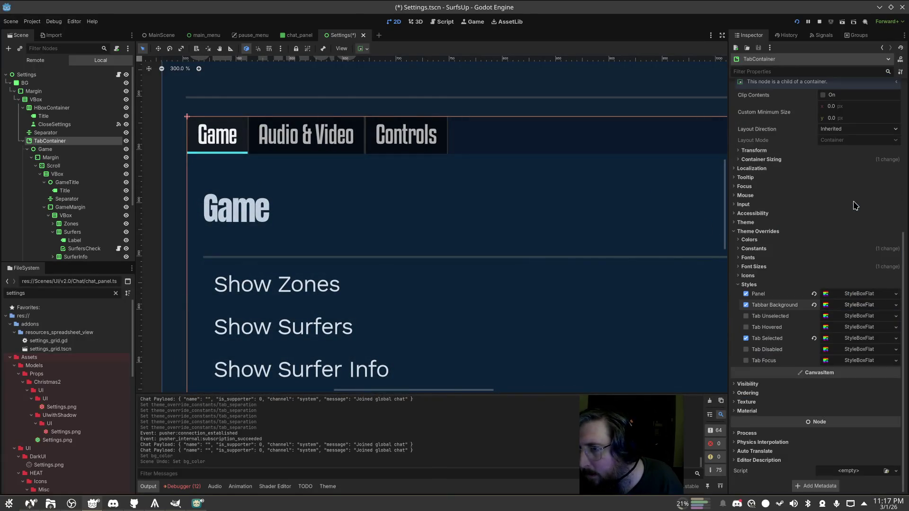
Give the Tab Selected style a new background colour, keeping its 2 px cyan underline
left_click(859, 337)
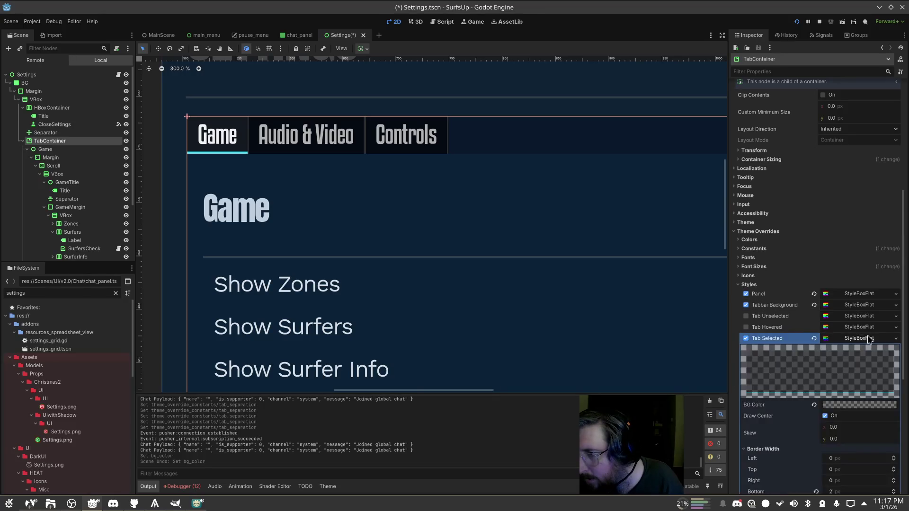
scroll(859, 341, "down", 5)
left_click(848, 199)
key("Return")
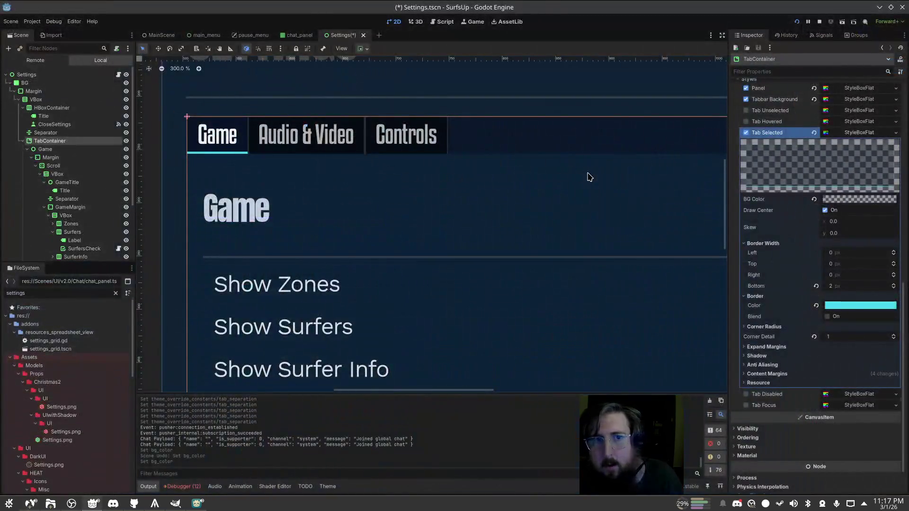
left_click(855, 135)
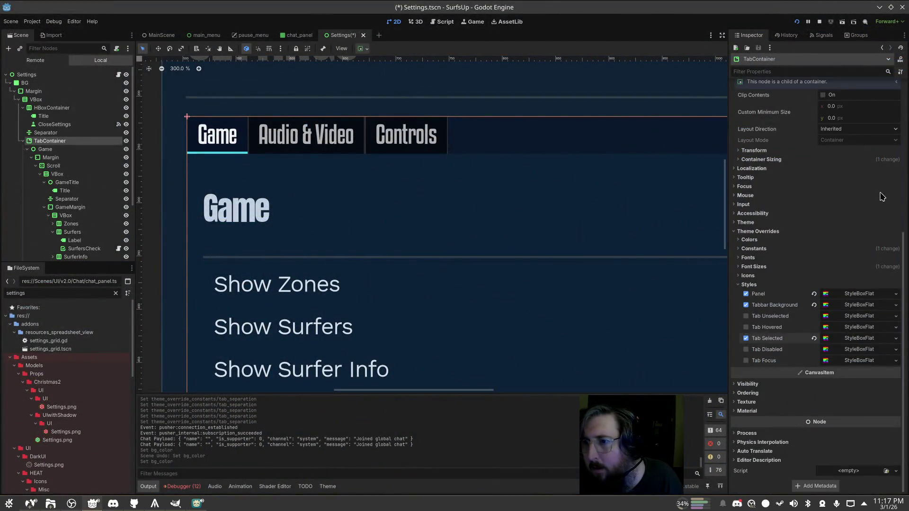
left_click(746, 315)
left_click(896, 316)
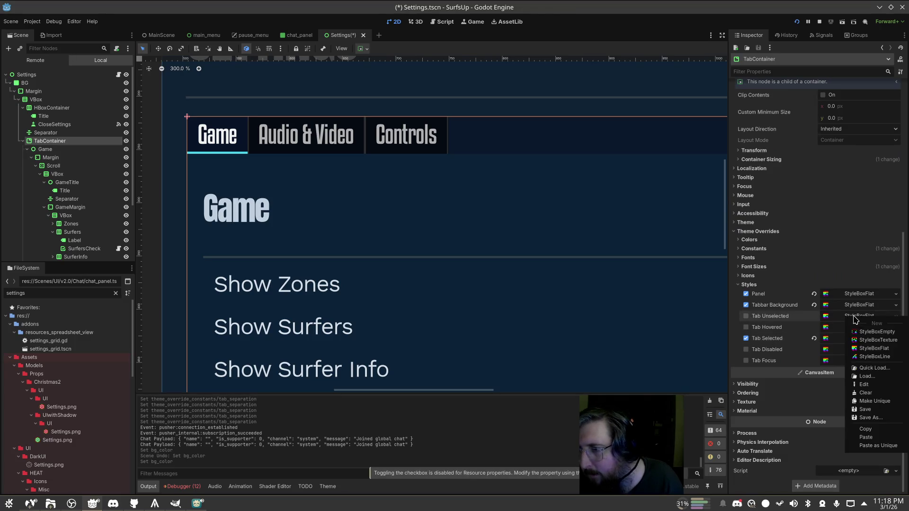
Create a New StyleBoxFlat for Tab Unselected and set its background colour
left_click(896, 402)
left_click(864, 320)
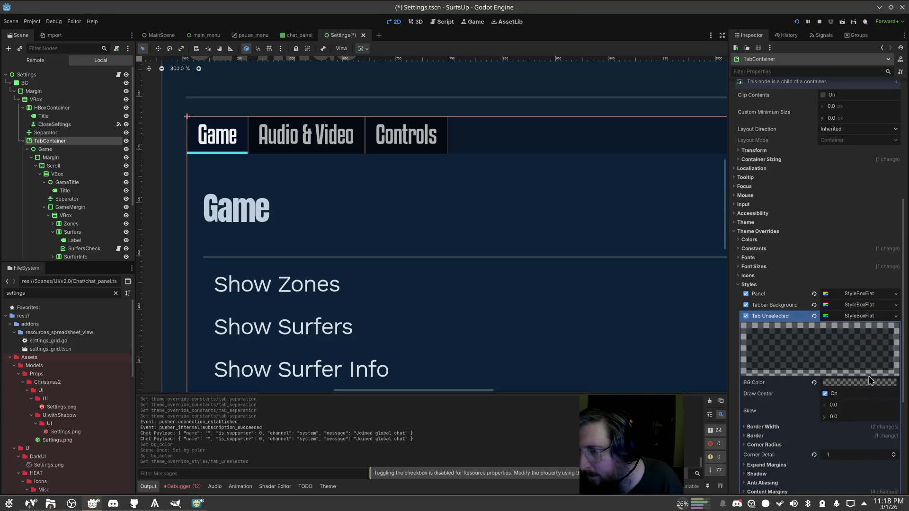
left_click(869, 383)
left_click(908, 356)
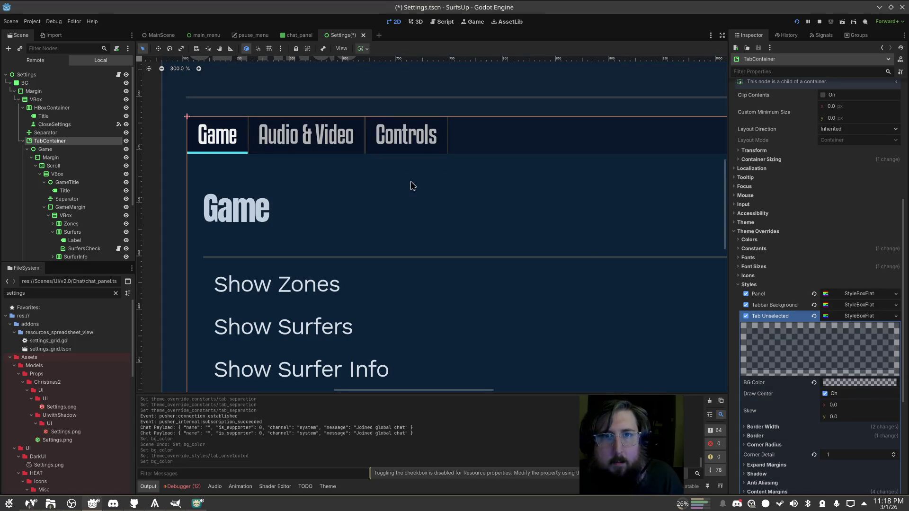
scroll(688, 237, "down", 3)
scroll(831, 295, "down", 5)
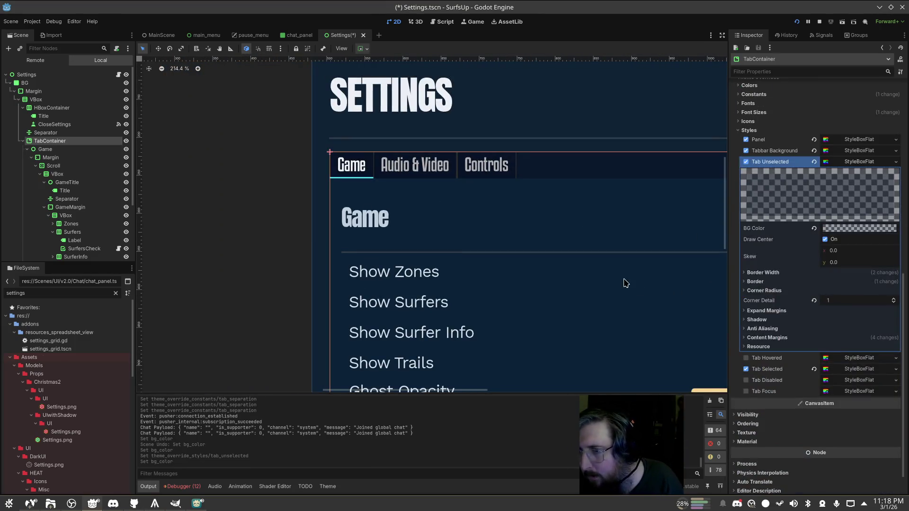
Revert the Tab Unselected Left, Top, Right and Bottom content margins to default
left_click(781, 311)
left_click(781, 312)
left_click(767, 337)
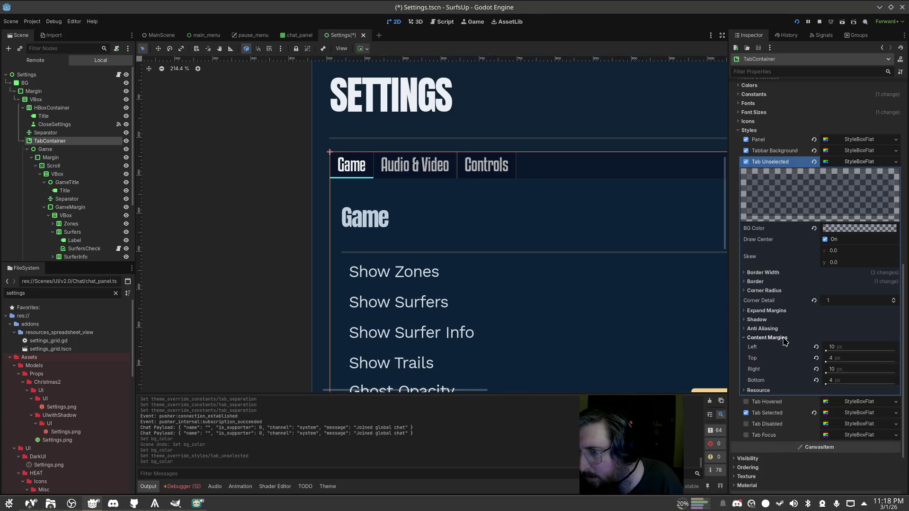
left_click(816, 347)
left_click(816, 359)
left_click(816, 369)
left_click(815, 380)
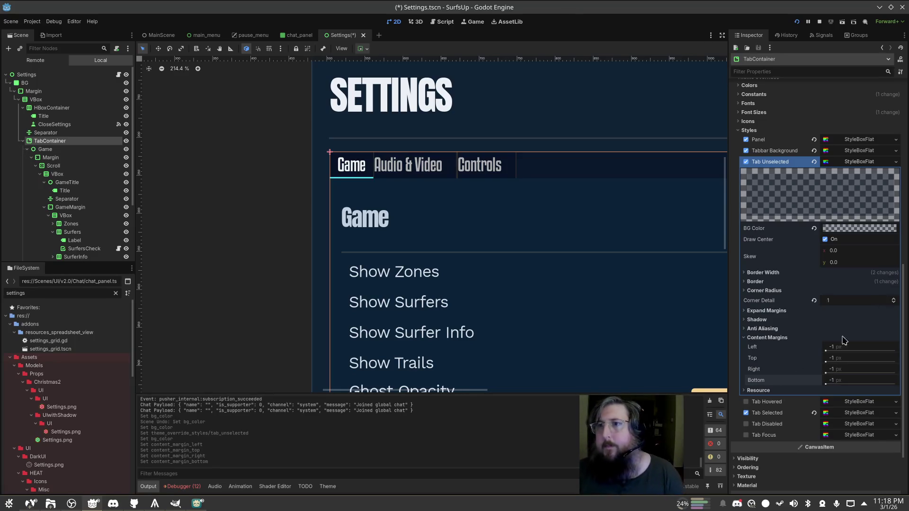
Collapse the Tab Unselected style and inspect the hovered-tab style settings
scroll(868, 237, "up", 3)
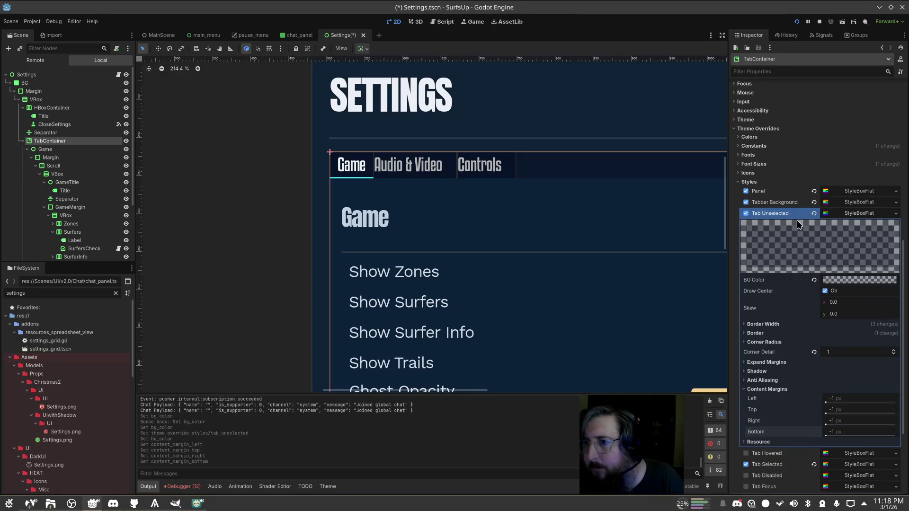
scroll(838, 202, "up", 10)
scroll(845, 204, "down", 12)
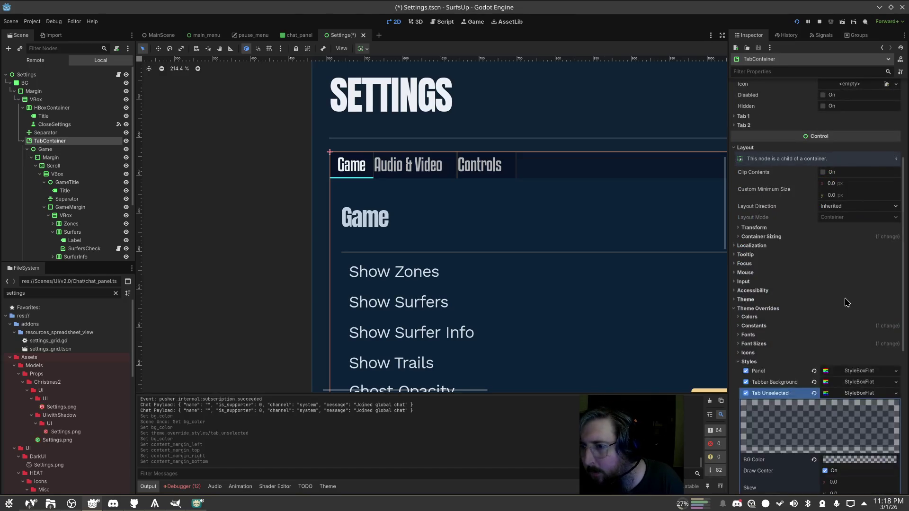
left_click(861, 187)
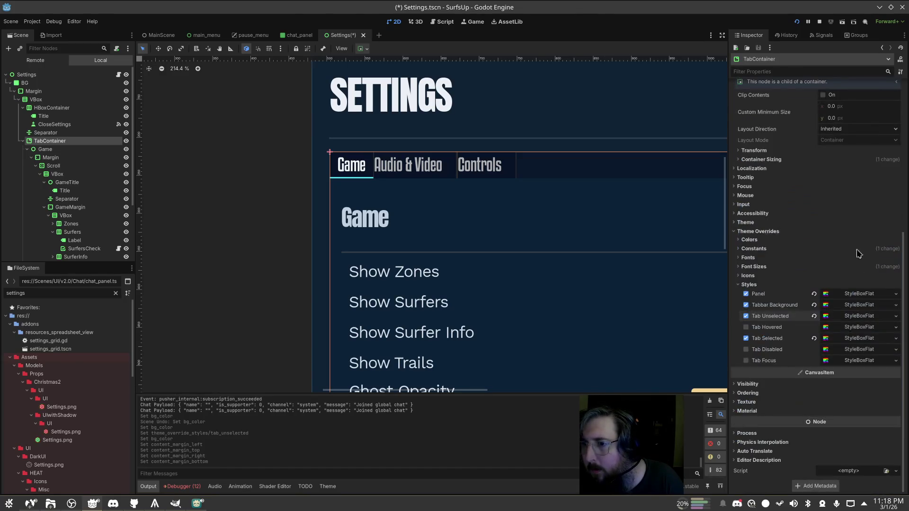
left_click(850, 328)
Revert the Tab Selected style's Left, Top, Right and Bottom content margins to default
left_click(850, 328)
left_click(859, 339)
scroll(861, 329, "down", 5)
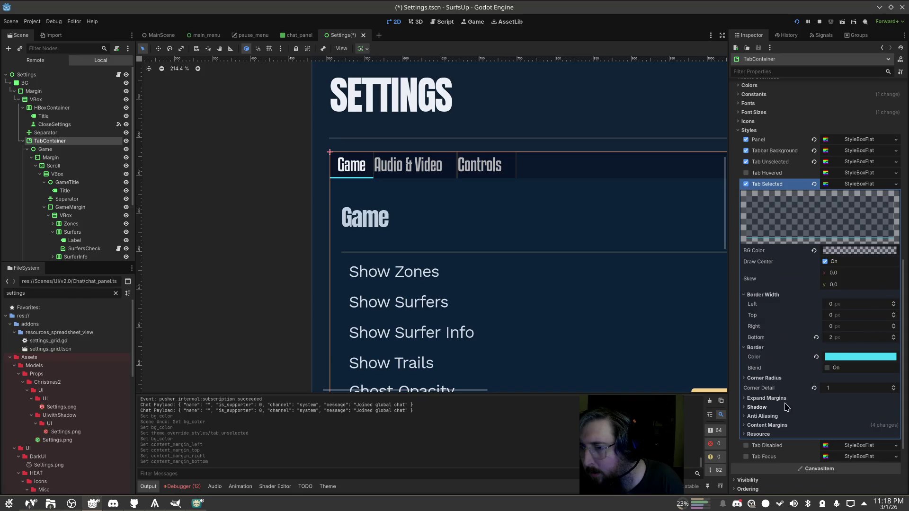
left_click(767, 425)
scroll(776, 417, "down", 3)
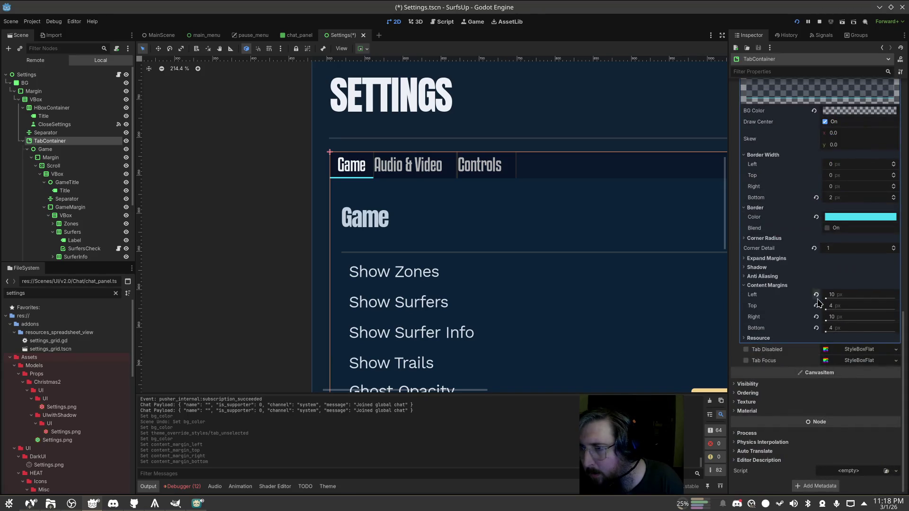
left_click(815, 295)
left_click(816, 305)
left_click(816, 317)
left_click(816, 328)
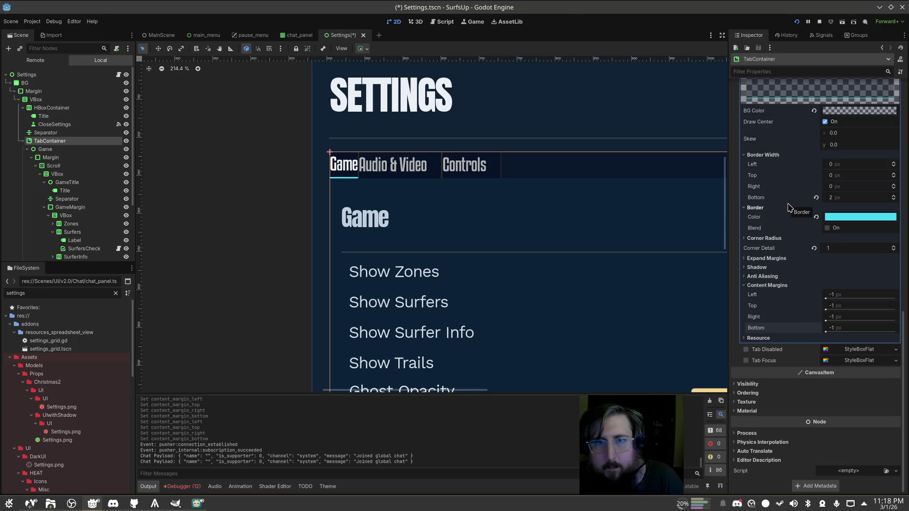
scroll(804, 201, "up", 10)
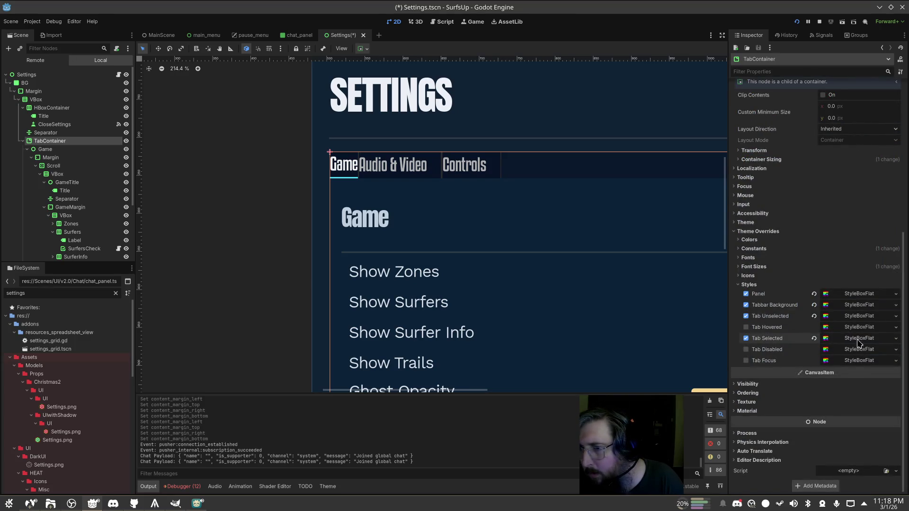
Look through the Tab Unselected style's expand margin, shadow, anti-aliasing and border sections
left_click(861, 316)
scroll(862, 318, "down", 5)
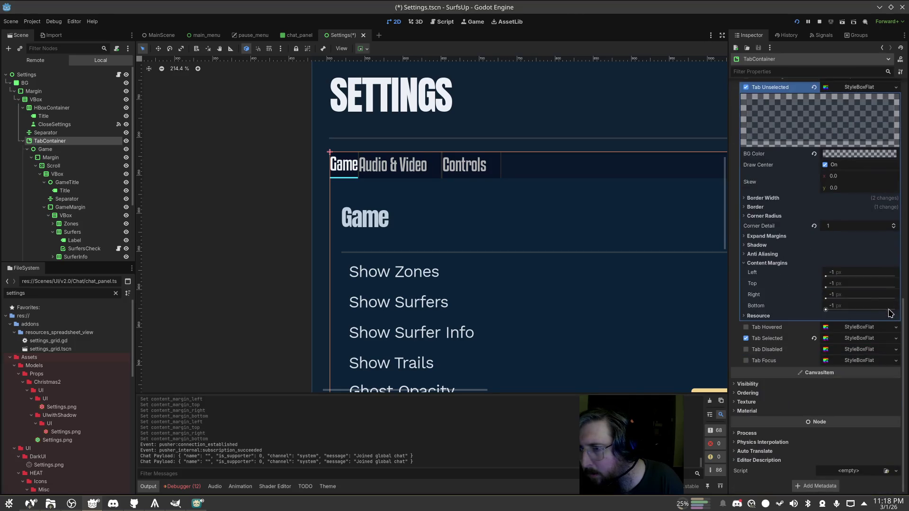
left_click(777, 238)
left_click(778, 237)
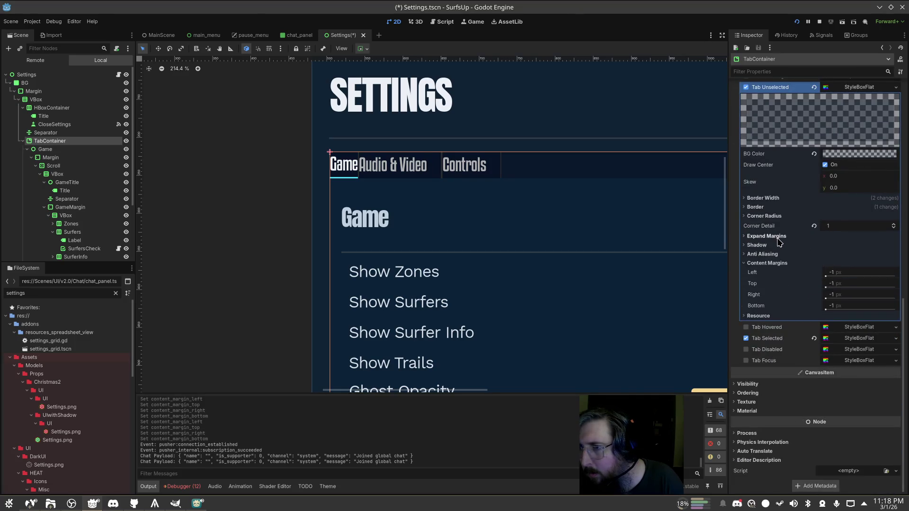
left_click(778, 254)
left_click(777, 245)
left_click(777, 244)
left_click(780, 254)
left_click(780, 254)
left_click(780, 255)
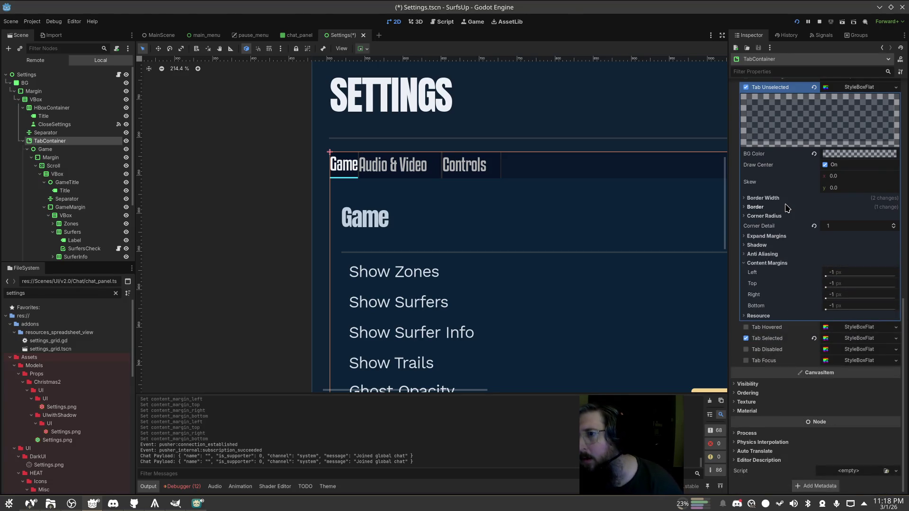
left_click(786, 207)
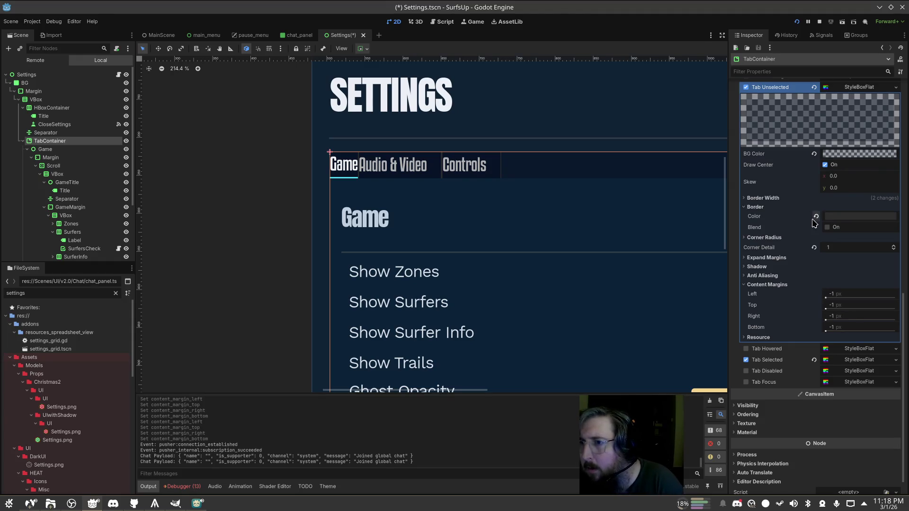
Revert the Tab Unselected Right border width to 0 px
left_click(796, 198)
left_click(815, 229)
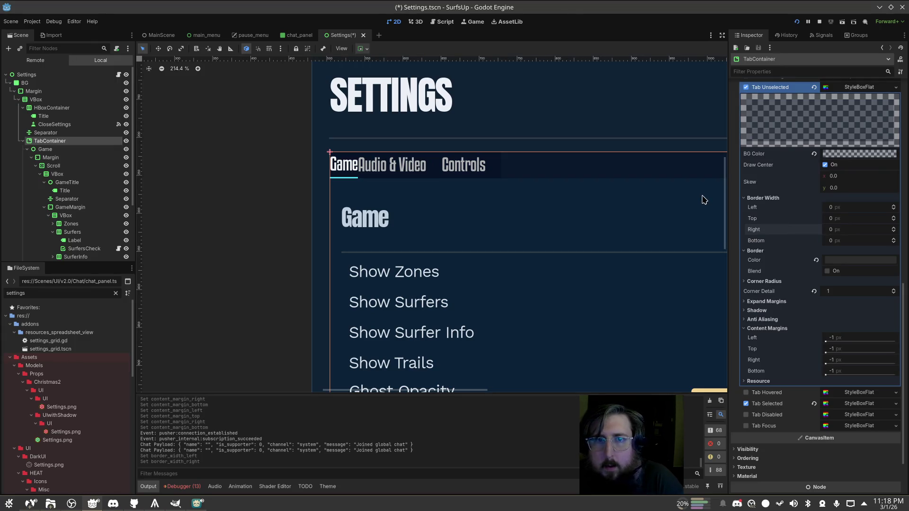
scroll(825, 216, "up", 5)
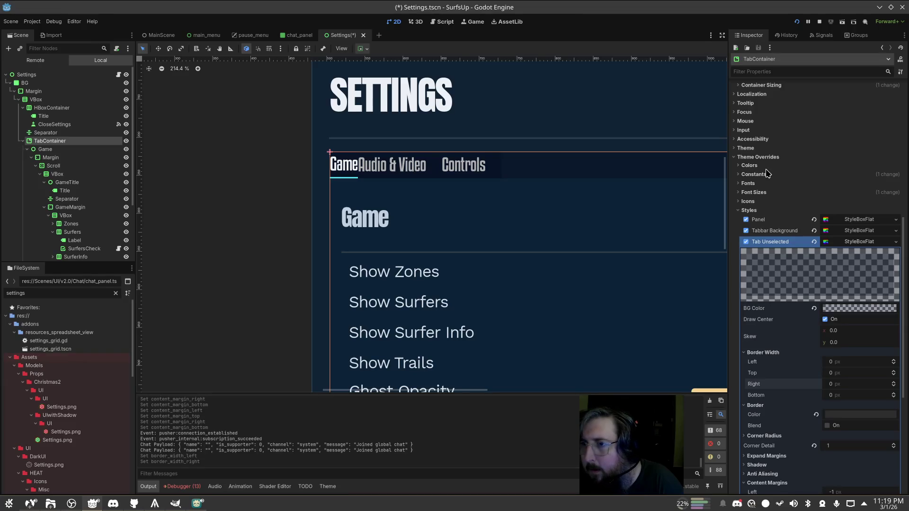
Enable the TabContainer's Tab Separation constant override and set it to 24
left_click(766, 173)
left_click(754, 197)
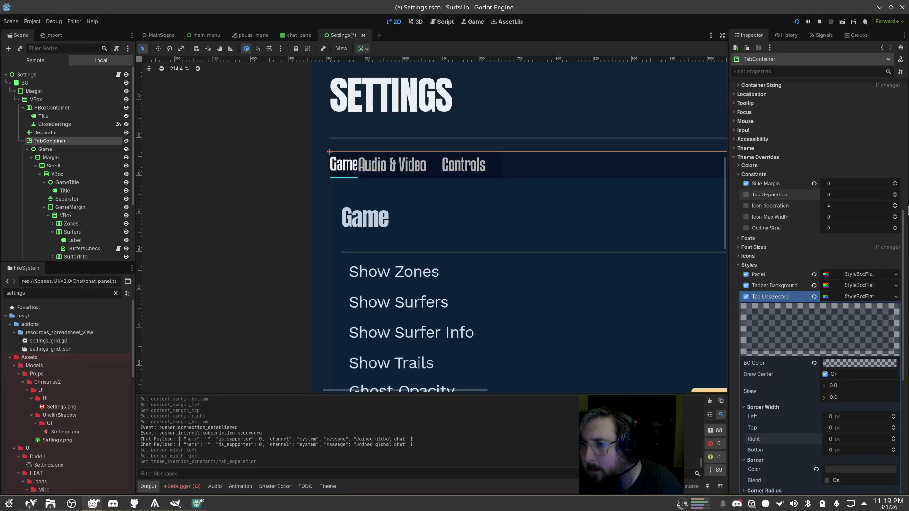
left_click_drag(896, 194, 896, 194)
left_click(877, 193)
type("24")
key("Return")
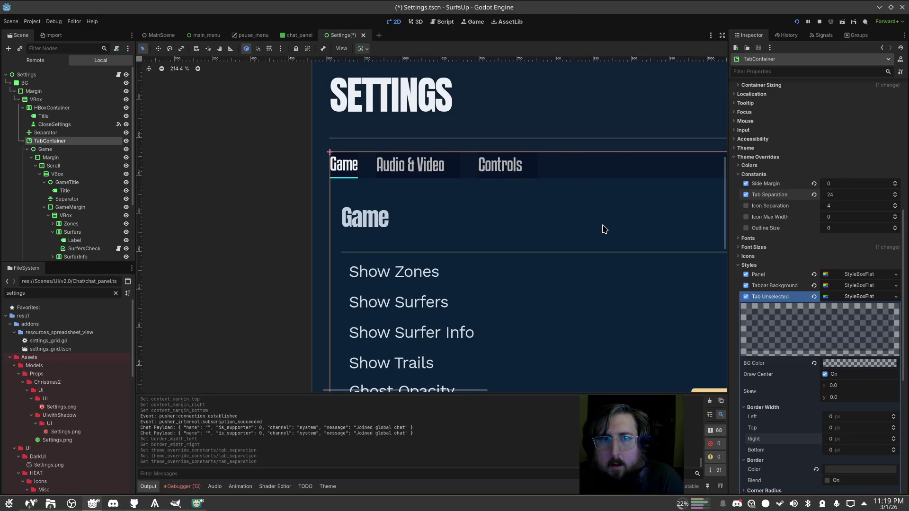
left_click(604, 229)
left_click(353, 169)
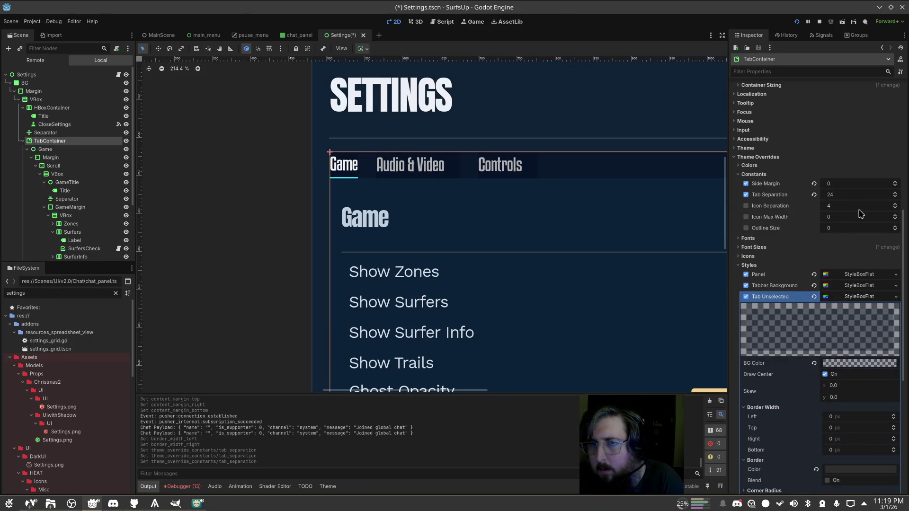
scroll(835, 210, "up", 10)
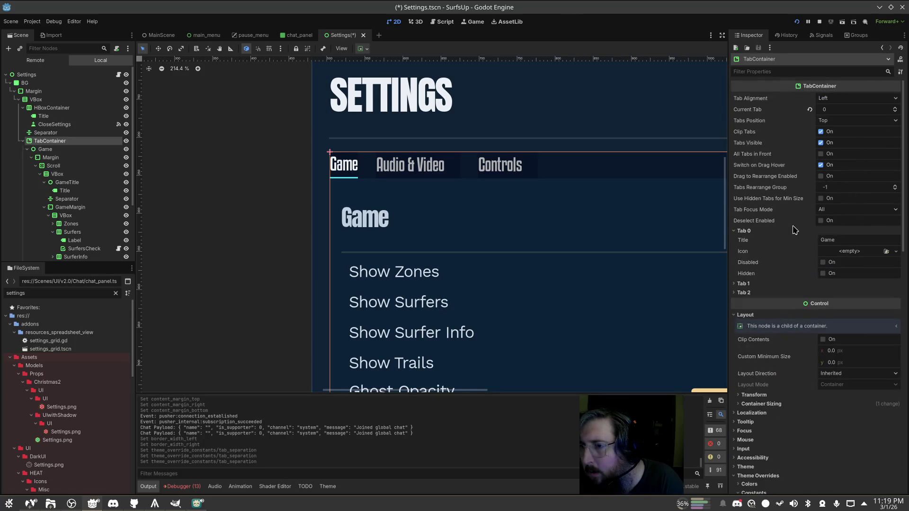
left_click(764, 230)
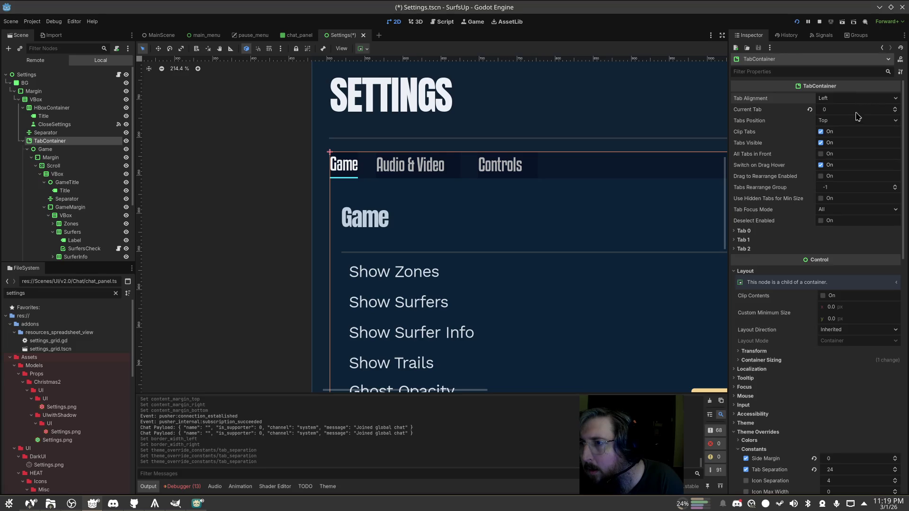
left_click(856, 124)
left_click(846, 126)
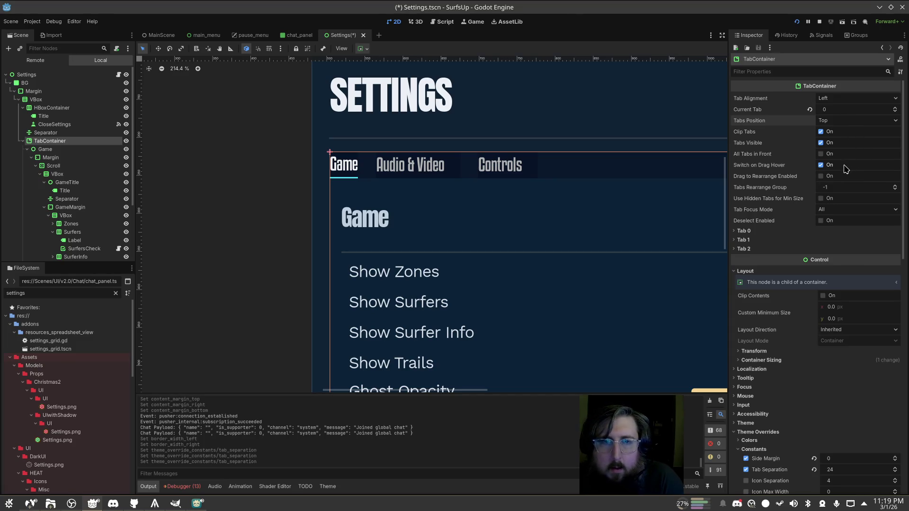
scroll(833, 199, "down", 2)
left_click(744, 181)
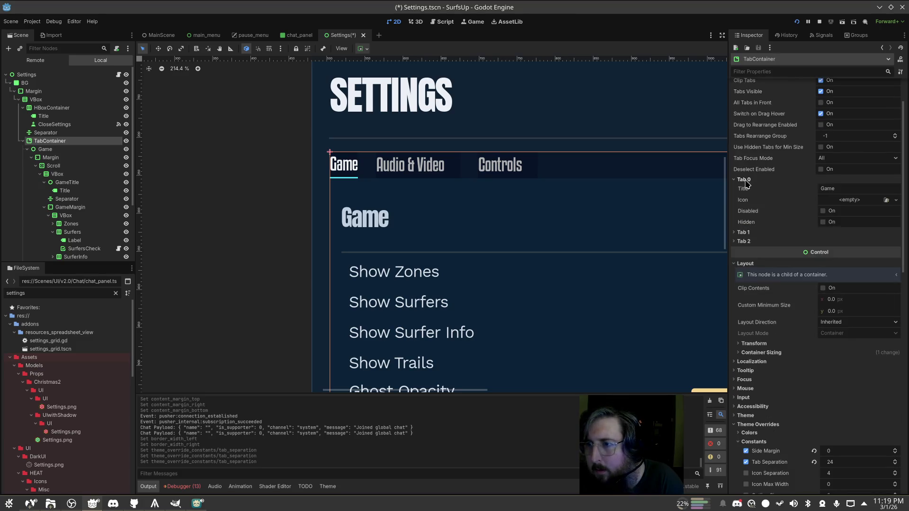
left_click(744, 180)
scroll(815, 223, "down", 5)
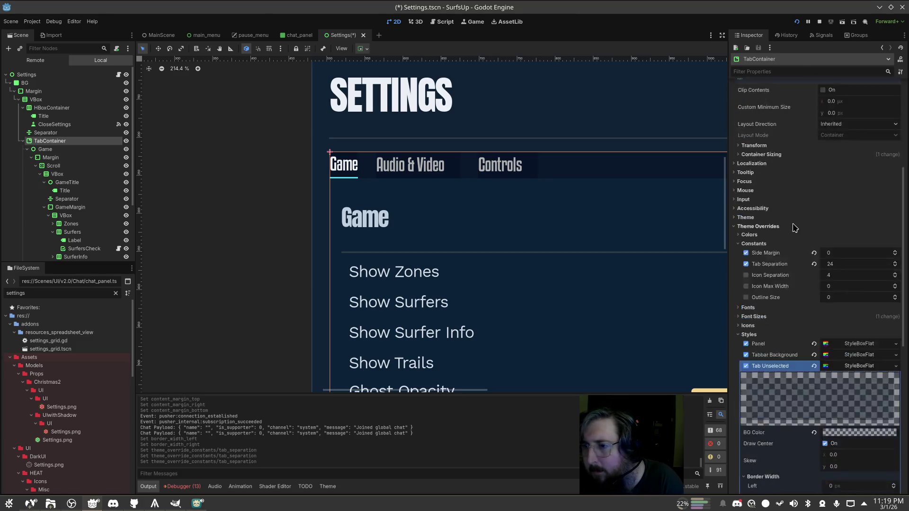
scroll(816, 227, "down", 5)
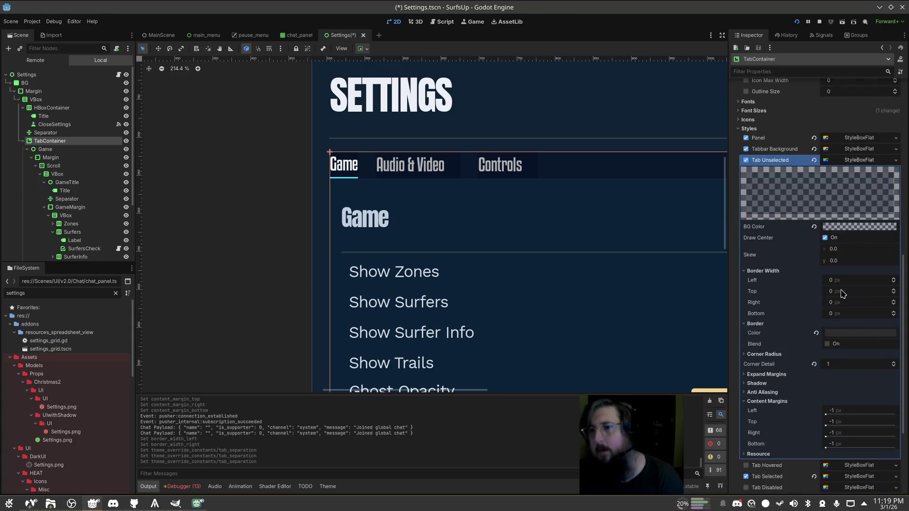
scroll(842, 293, "down", 2)
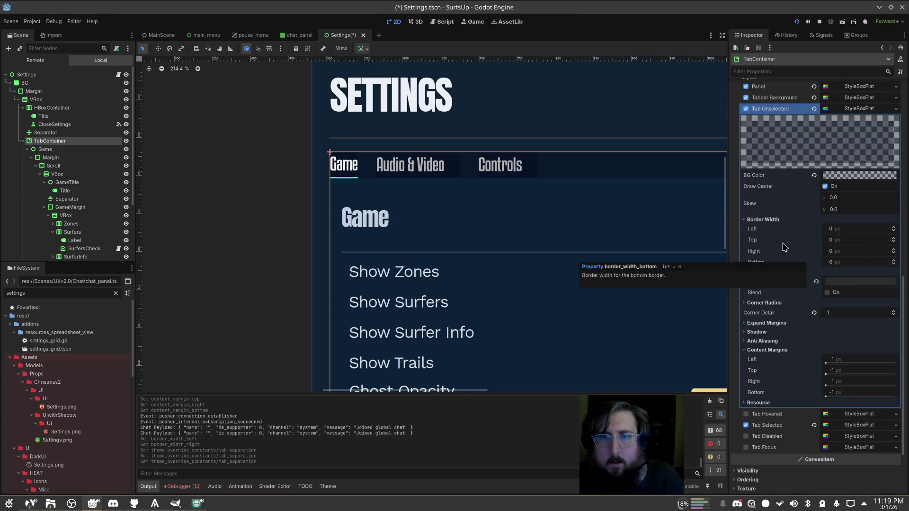
scroll(896, 253, "up", 5)
scroll(896, 253, "up", 5)
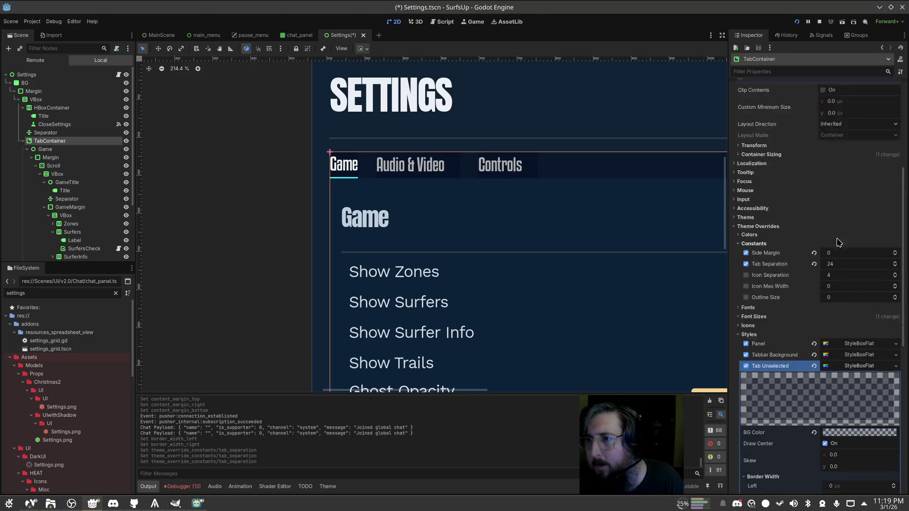
scroll(847, 294, "down", 13)
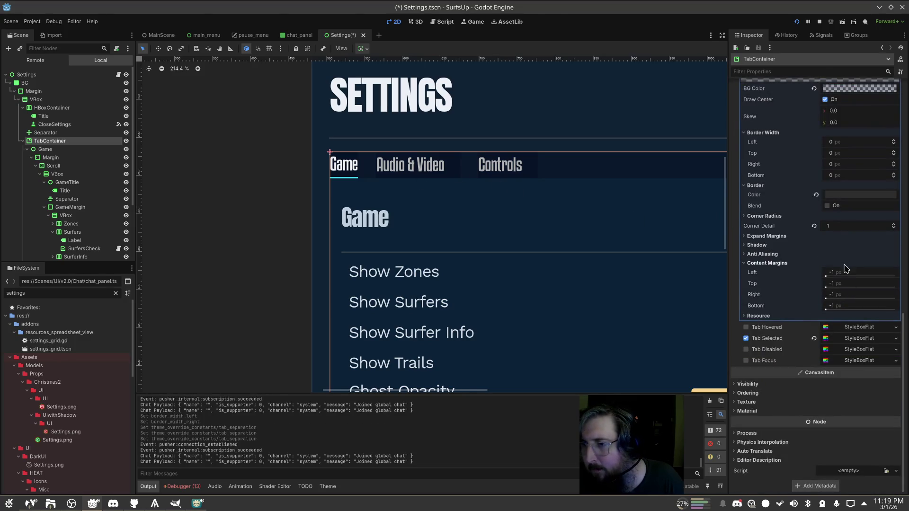
scroll(849, 281, "up", 3)
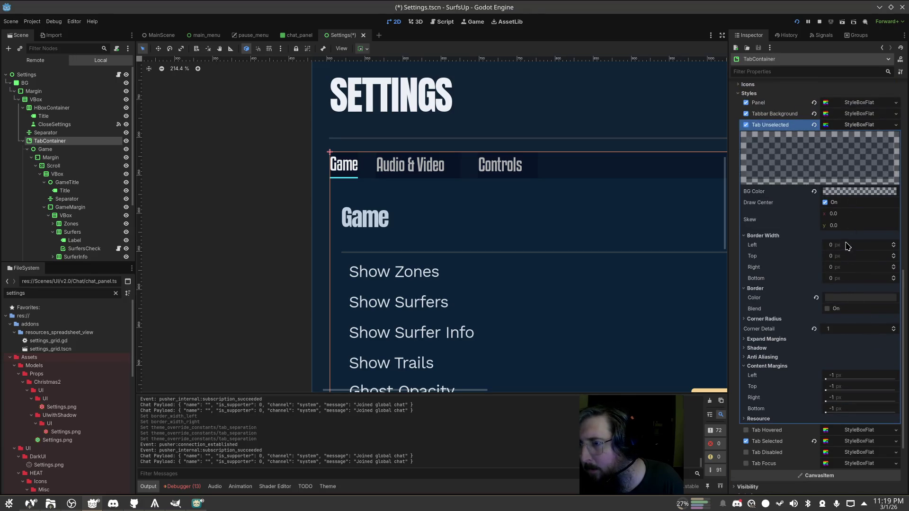
Collapse the Tab Unselected style and expand Tab Selected for comparison
left_click(772, 338)
left_click(772, 339)
left_click(766, 235)
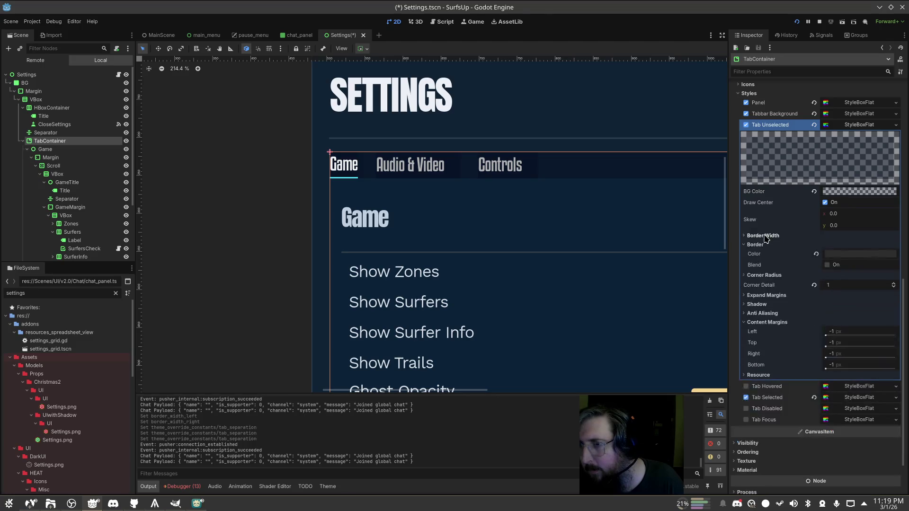
left_click(857, 125)
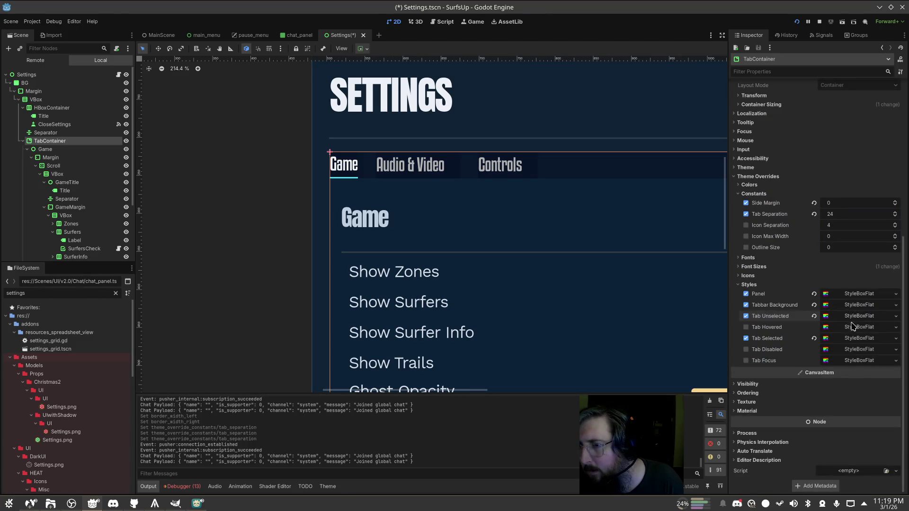
left_click(856, 338)
scroll(863, 312, "down", 5)
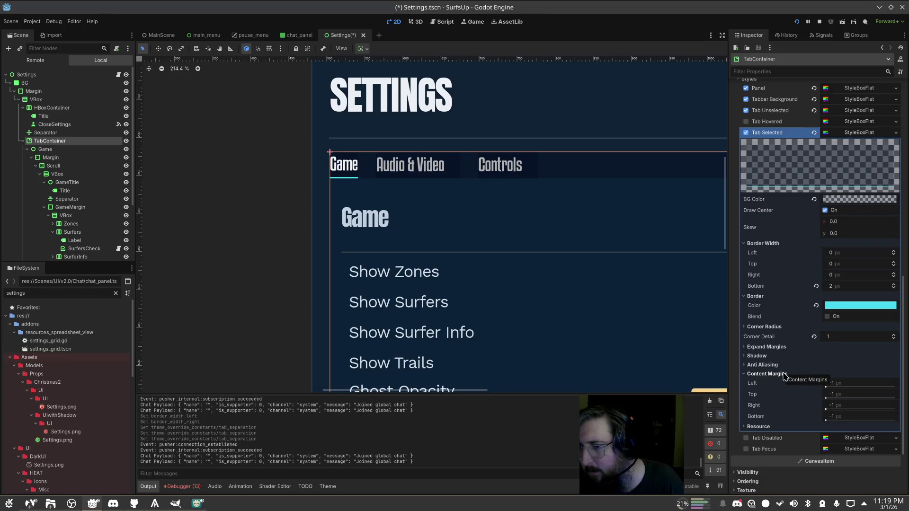
Set Tab Unselected Left and Right content margins to 5, then revert both to -1
left_click(859, 110)
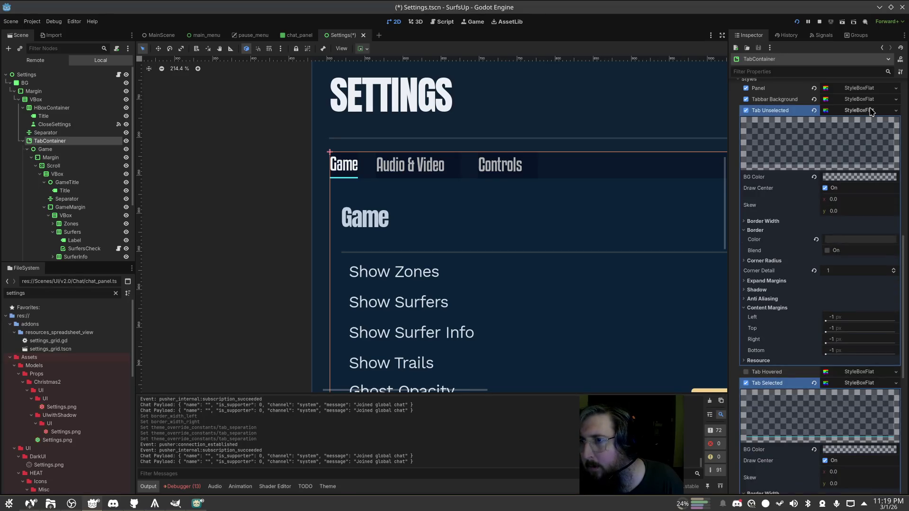
scroll(874, 146, "down", 3)
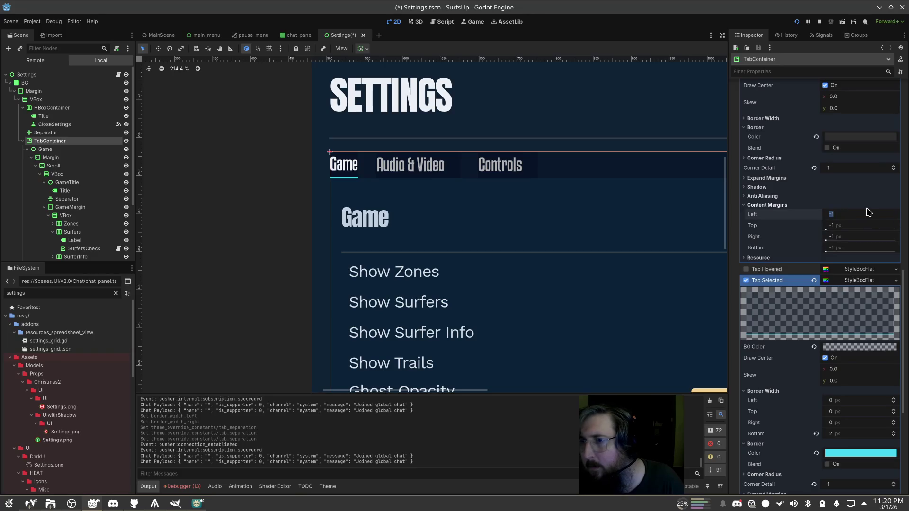
key("Tab")
key("Tab")
type("5")
key("Tab")
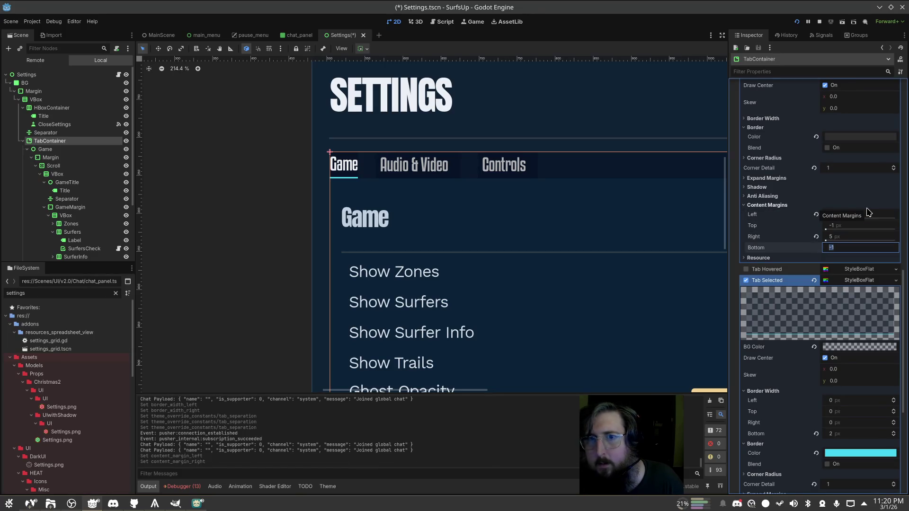
left_click(816, 236)
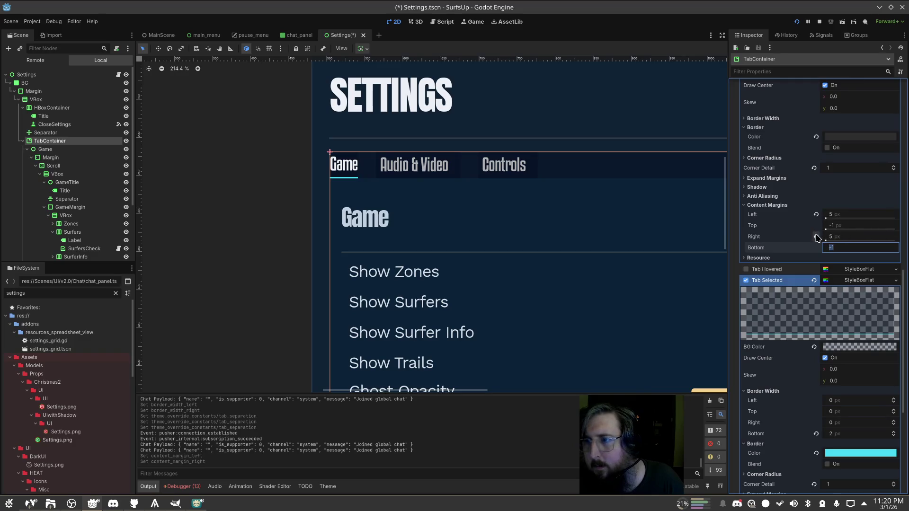
left_click(816, 215)
scroll(511, 177, "up", 3)
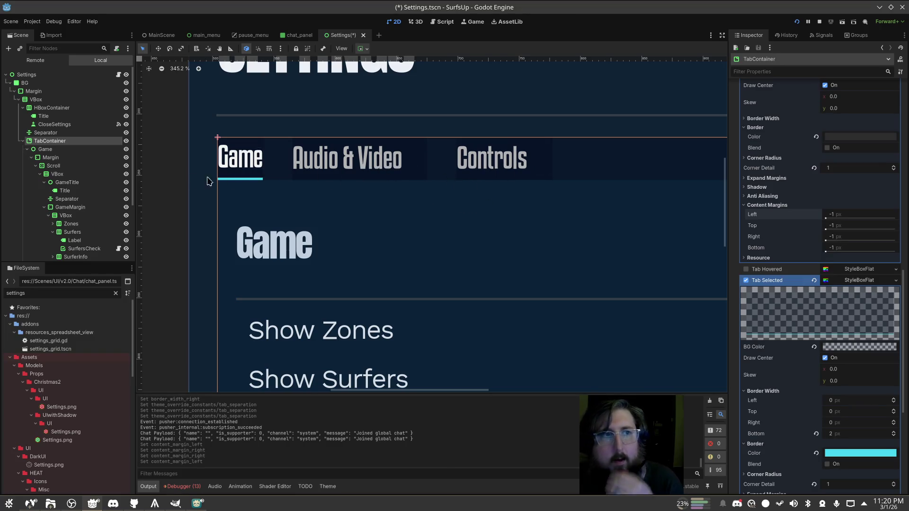
Expand the TabContainer's Tab 0 settings in the Inspector
scroll(837, 227, "up", 6)
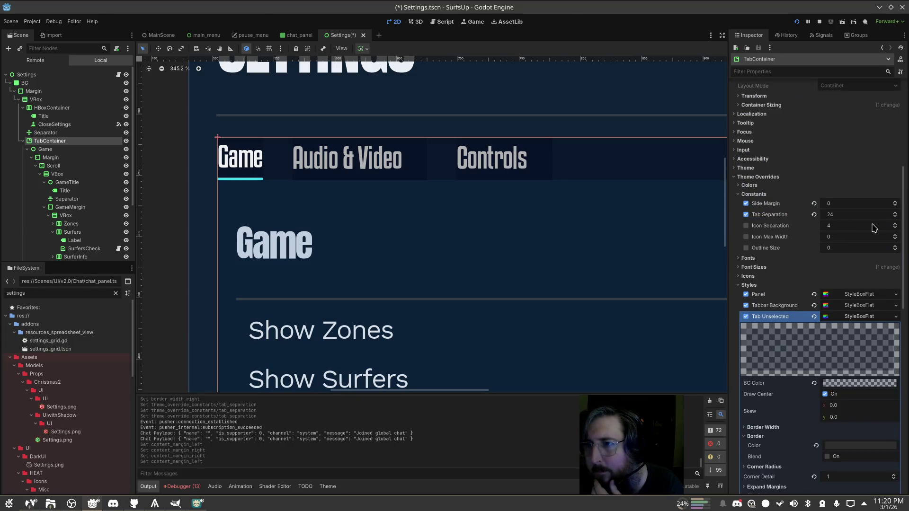
scroll(843, 220, "up", 5)
scroll(806, 204, "up", 7)
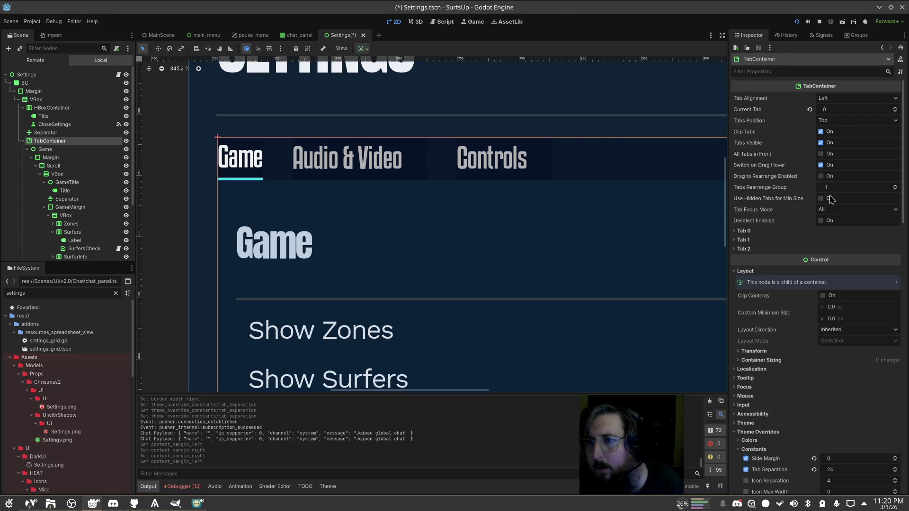
left_click(784, 230)
left_click(784, 230)
left_click(785, 230)
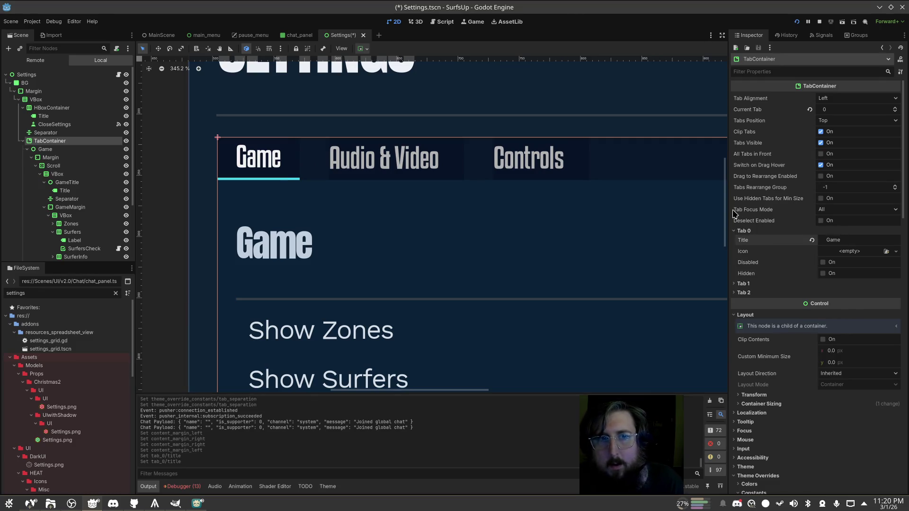
Pad the Tab 1 'Audio & Video' title with extra spaces to widen that tab
left_click(763, 283)
left_click(843, 293)
key("Home")
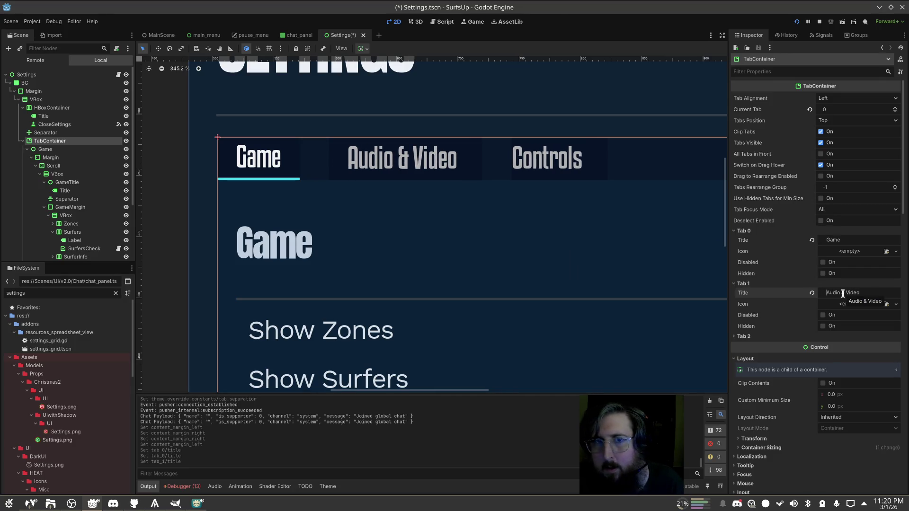
key("BackSpace")
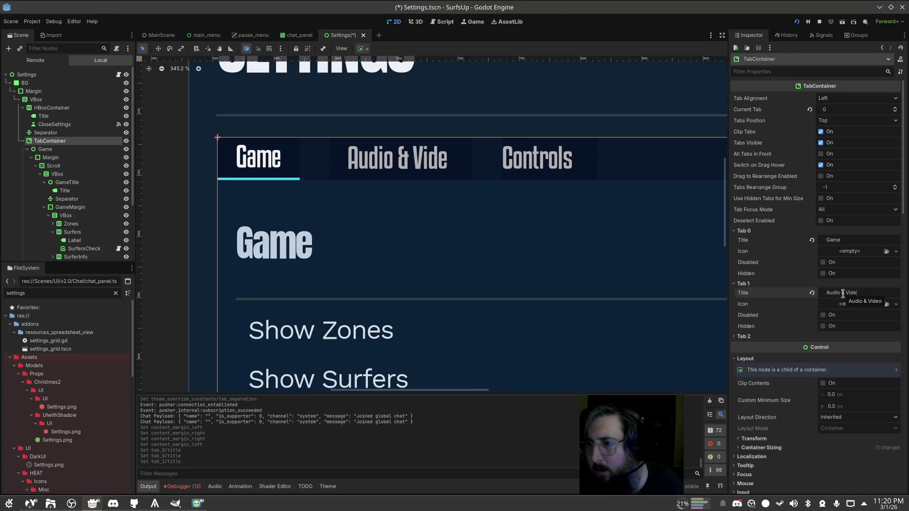
type("p")
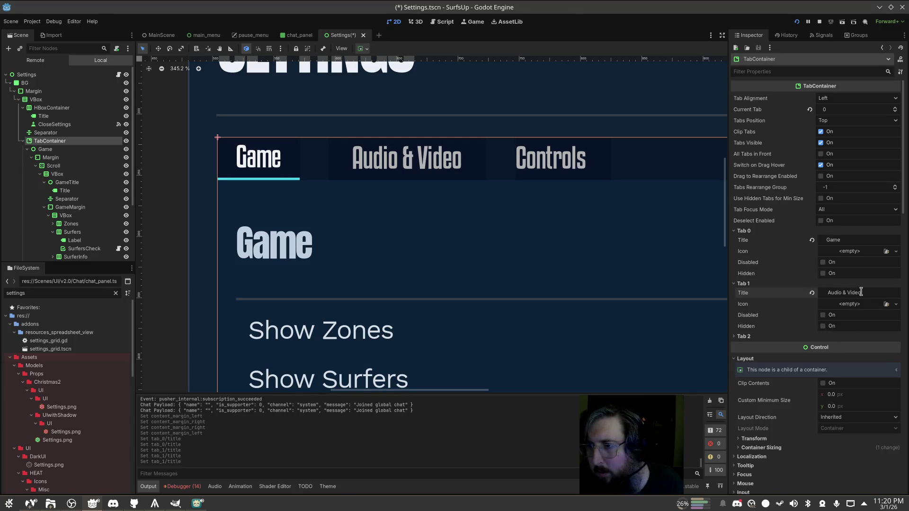
scroll(896, 290, "down", 5)
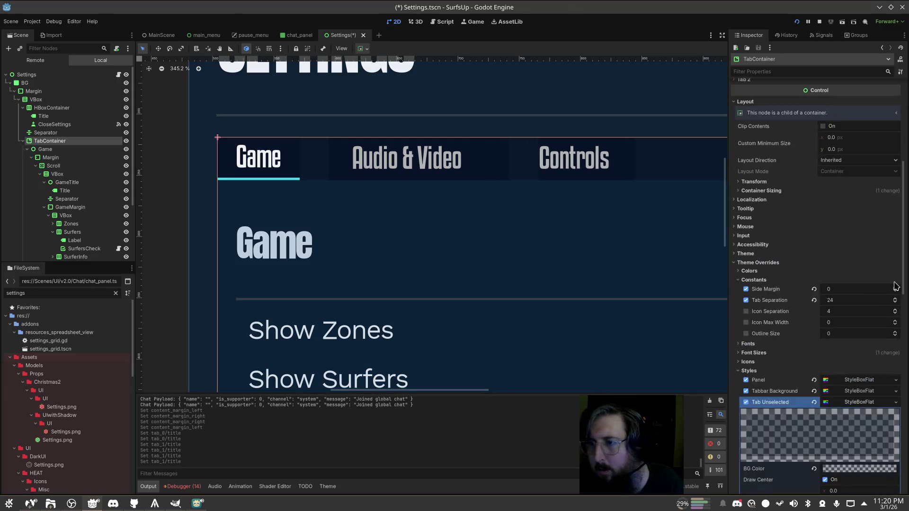
Set the Tab Unselected style back to a New StyleBoxFlat
scroll(892, 284, "down", 4)
left_click(870, 251)
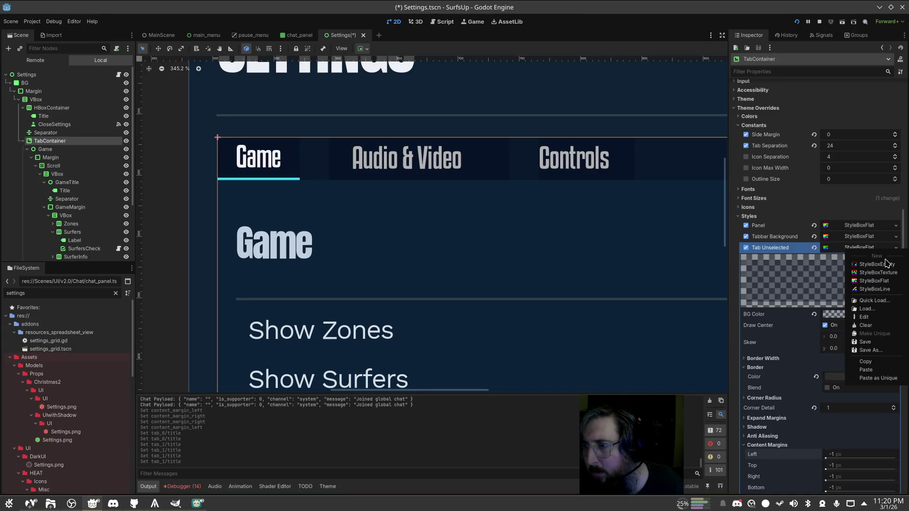
left_click(888, 266)
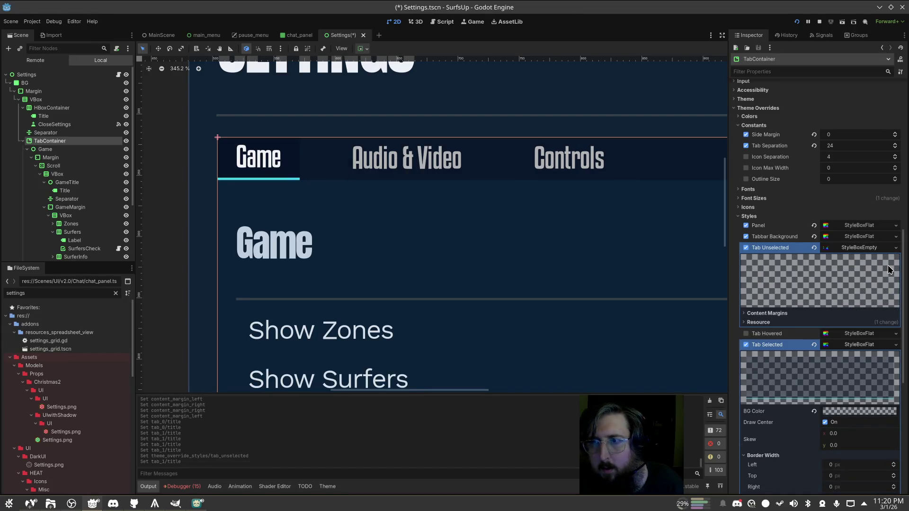
left_click(870, 248)
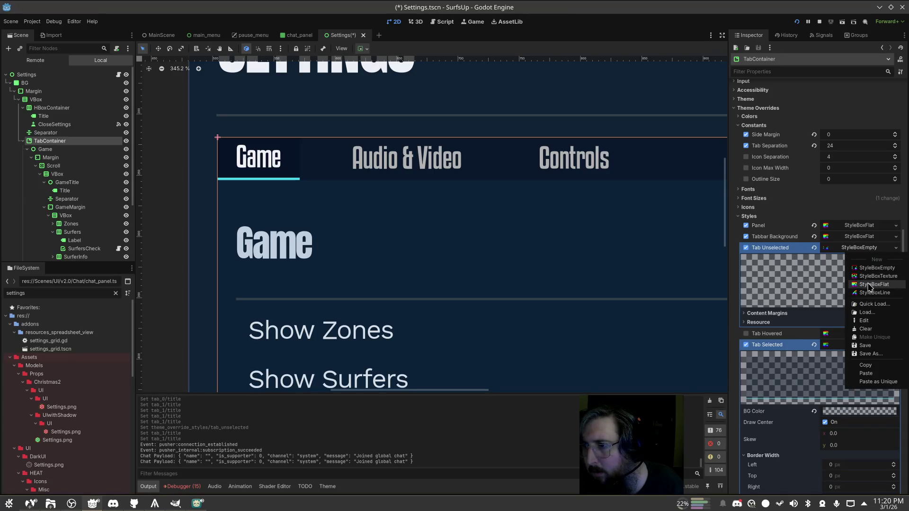
left_click(869, 284)
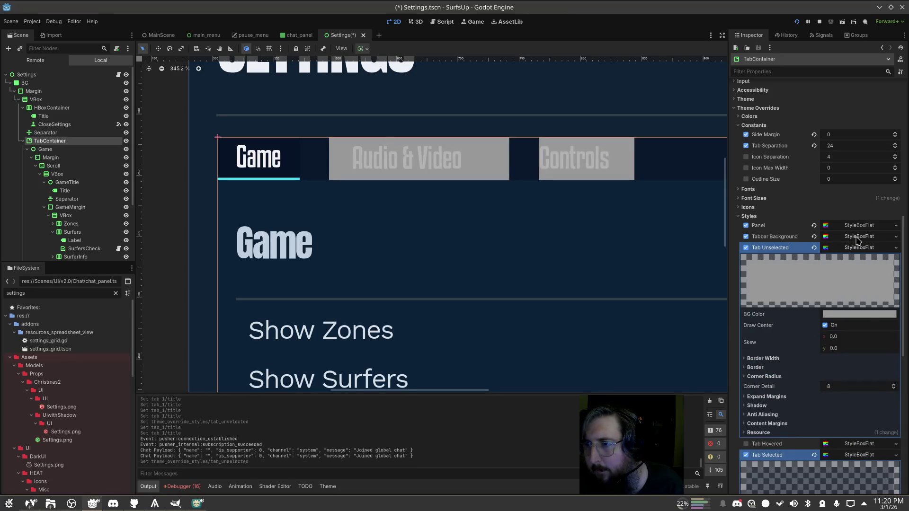
scroll(861, 239, "down", 2)
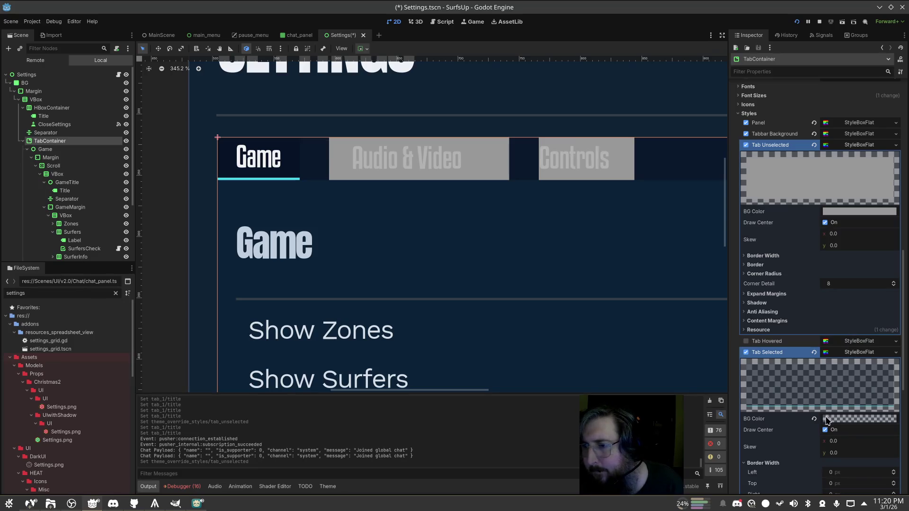
Make the Tab Unselected style's background colour transparent
left_click(850, 419)
left_click(850, 419)
left_click(858, 211)
left_click(863, 211)
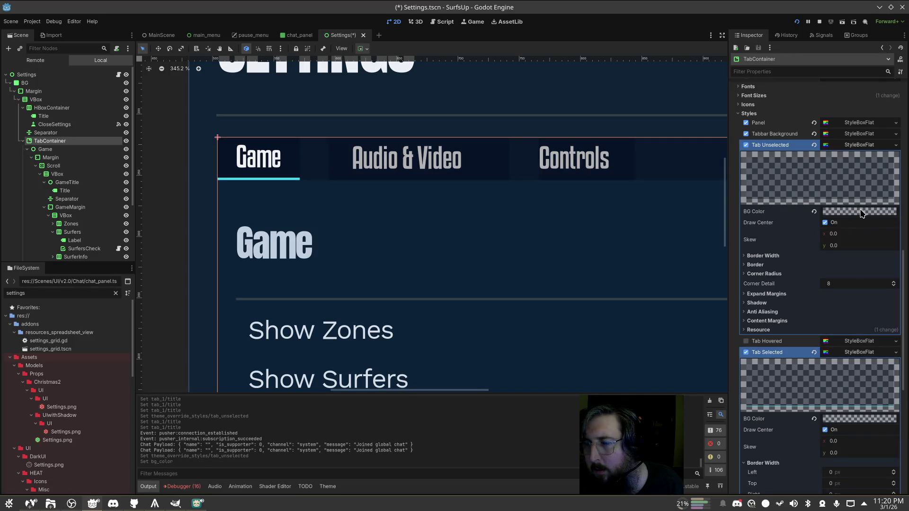
left_click(861, 212)
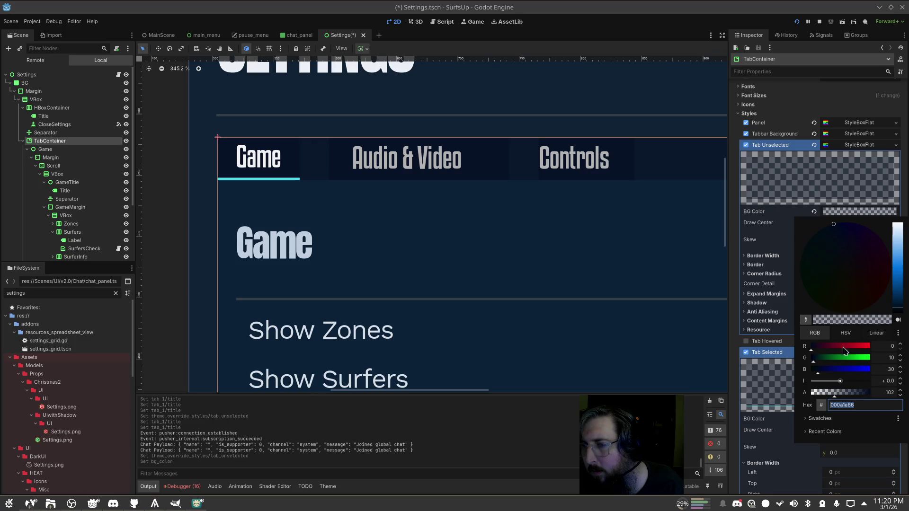
left_click(853, 204)
Raise the Tabbar Background colour's alpha to 255 for a fully opaque navy
left_click(860, 136)
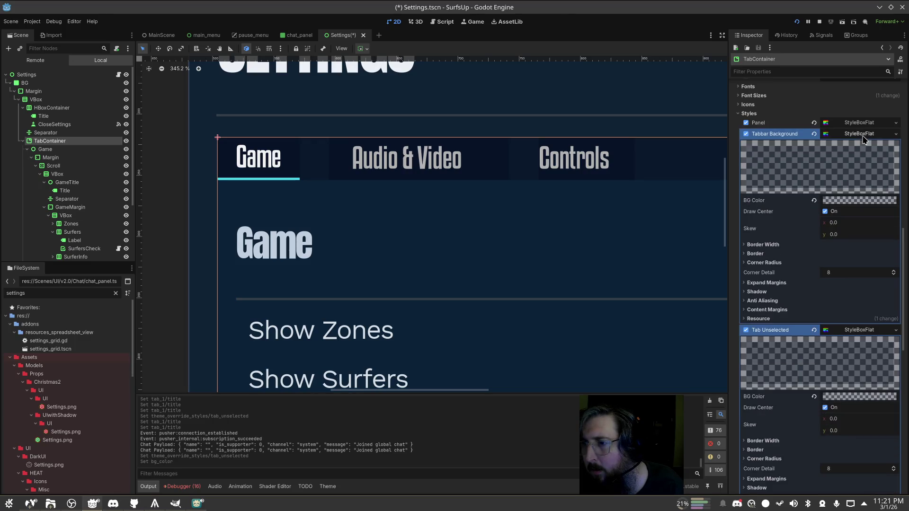
left_click(849, 200)
left_click_drag(860, 381, 902, 384)
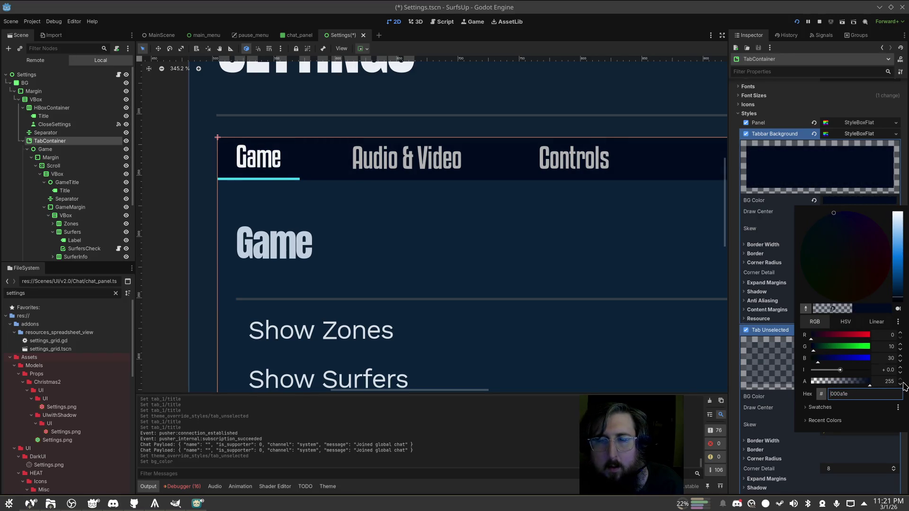
key("alt+Tab")
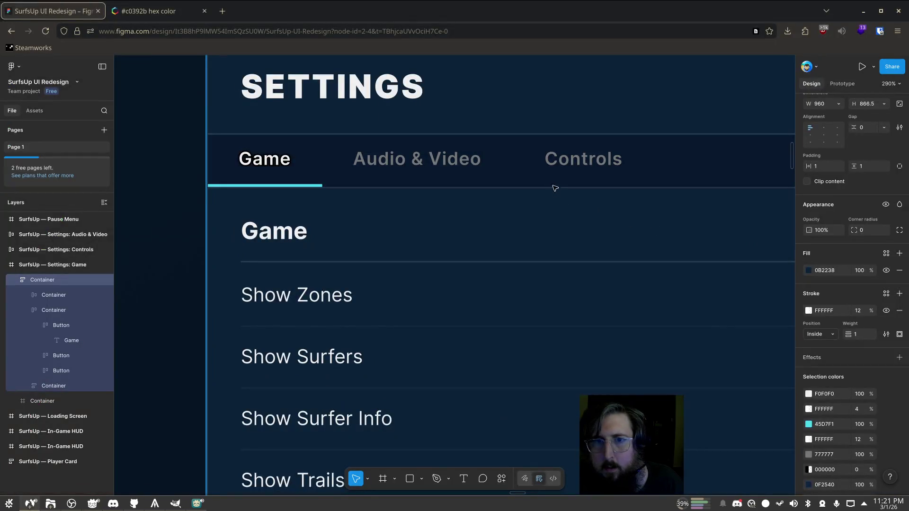
Sample the mockup tab bar's navy #07182E with Color Picker for Wayland and copy it
left_click(514, 159)
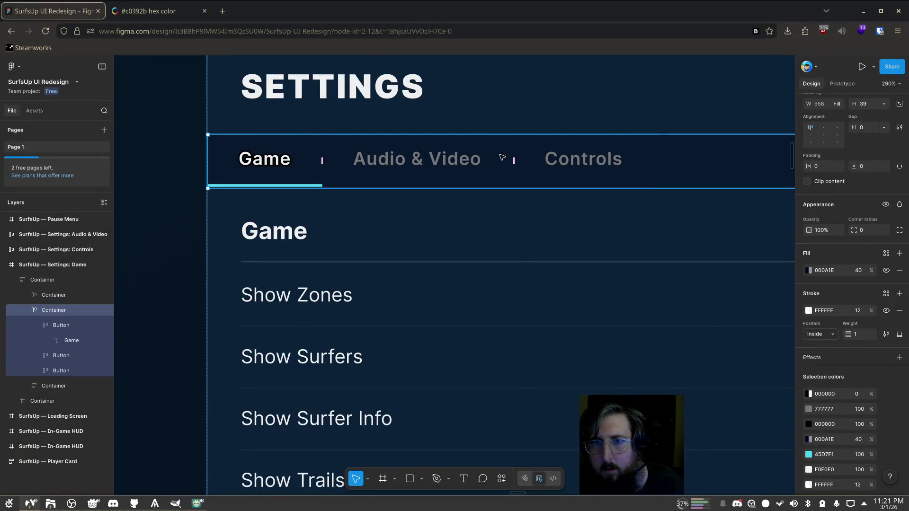
key("super")
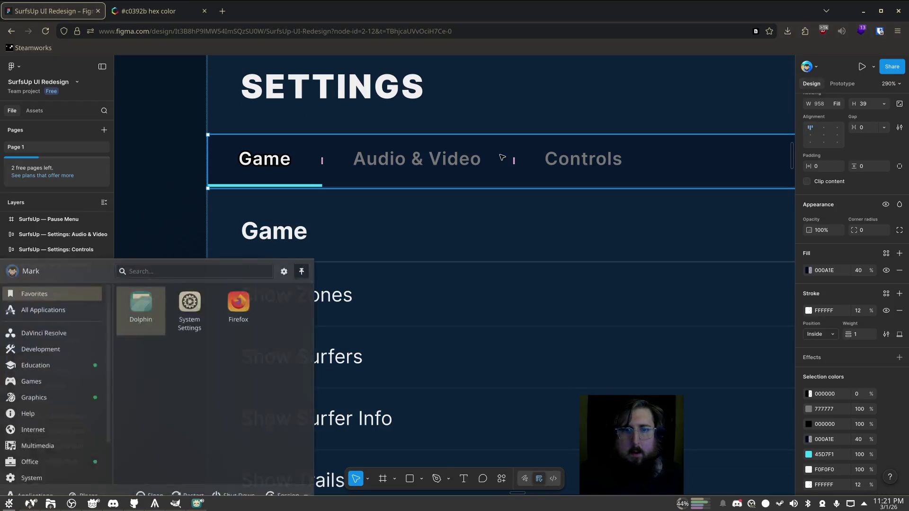
type("way")
key("Down")
key("Return")
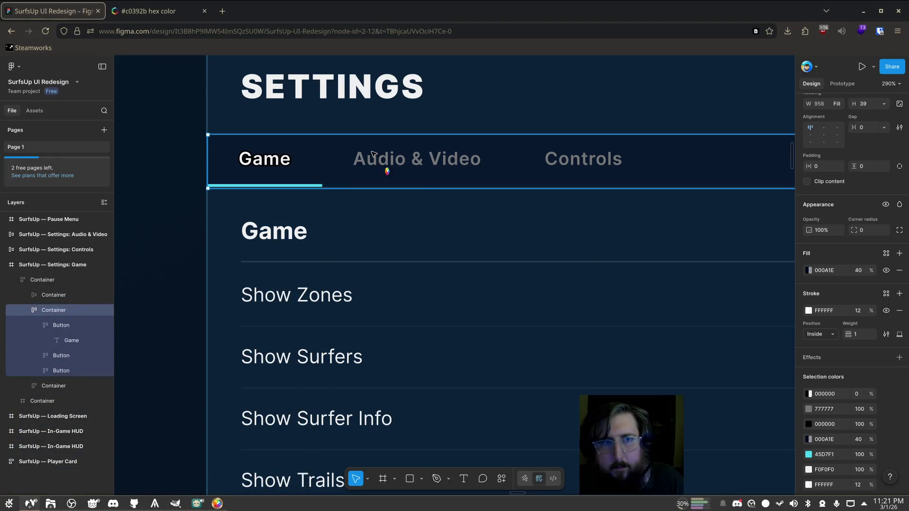
left_click(346, 215)
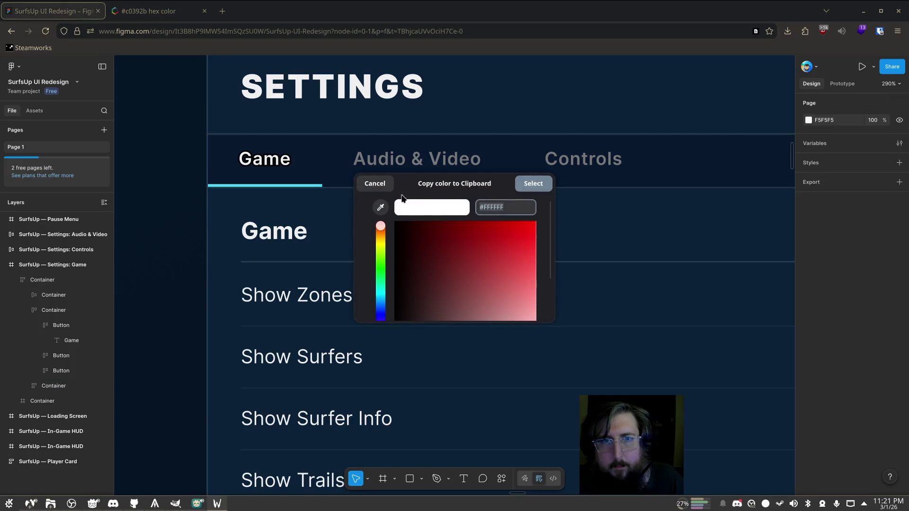
left_click(381, 207)
left_click(514, 155)
left_click(502, 207)
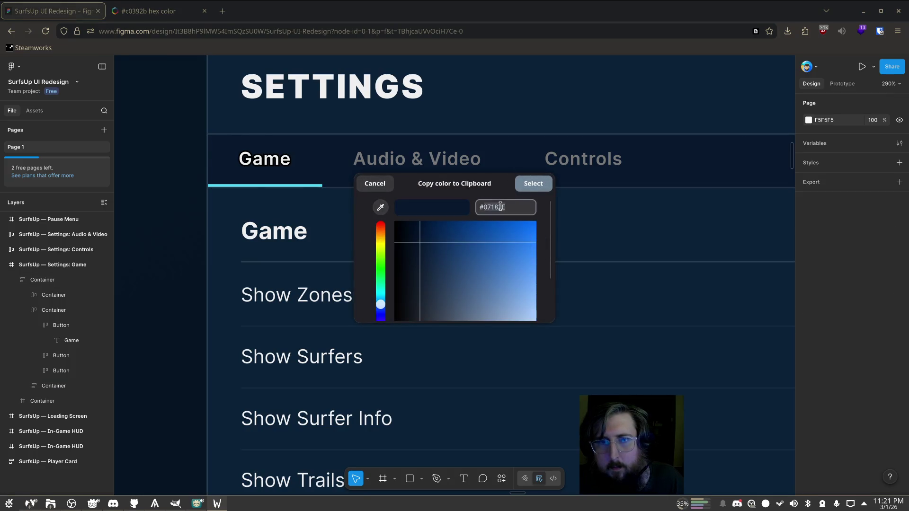
key("Return")
Paste the sampled navy into Godot's Tabbar Background BG colour
key("alt+Tab")
left_click(859, 200)
key("ctrl+v")
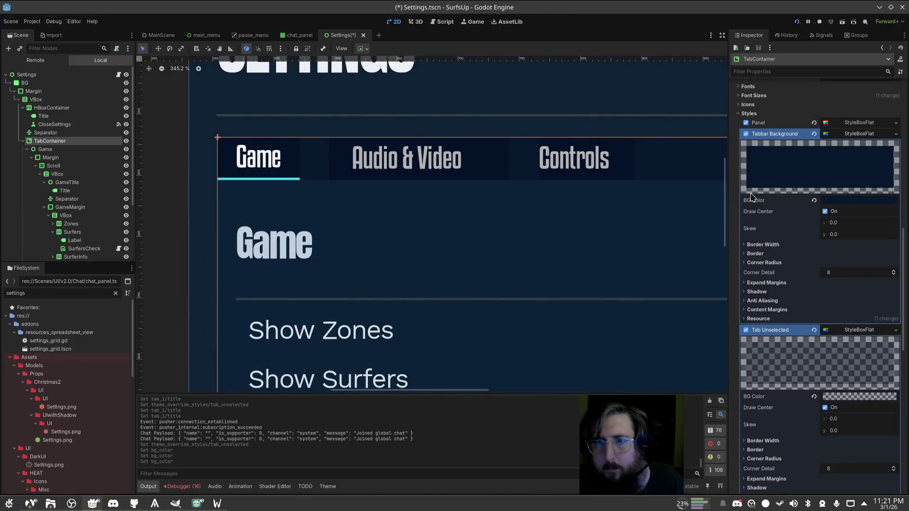
Paste the sampled navy hex into both the Tab Unselected and Tab Selected background colours
scroll(868, 280, "down", 5)
left_click(849, 141)
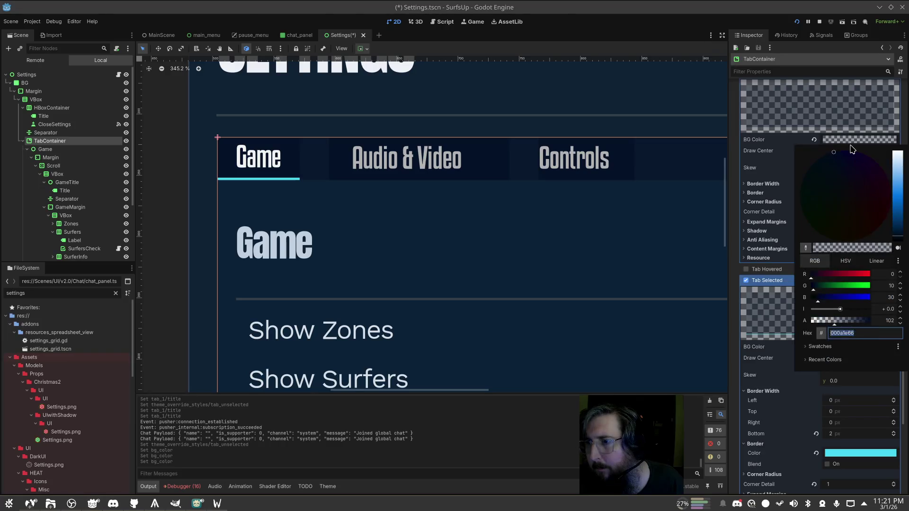
key("ctrl+v")
scroll(859, 217, "down", 2)
left_click(869, 244)
key("ctrl+v")
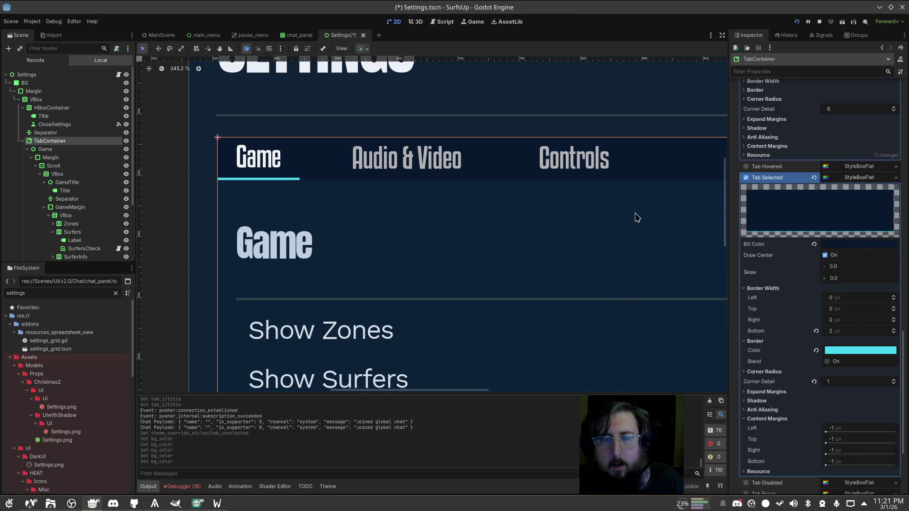
scroll(585, 205, "down", 2)
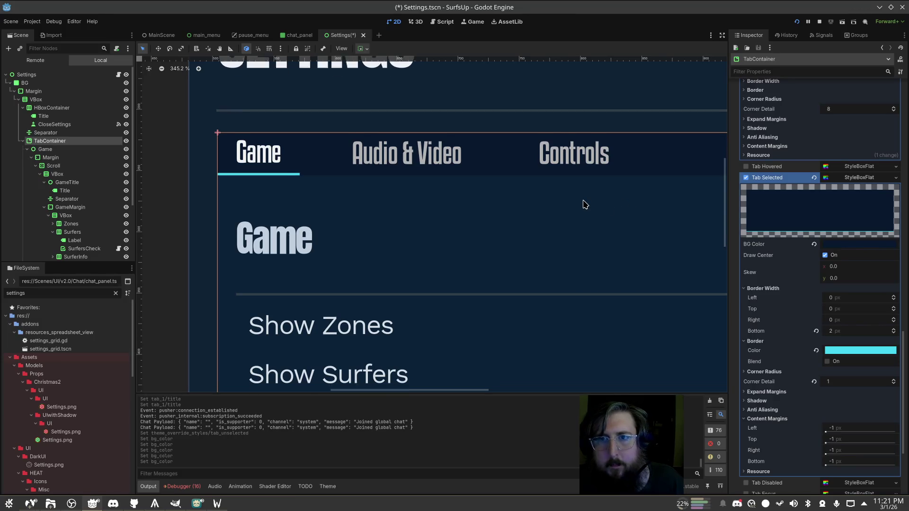
scroll(862, 203, "up", 12)
scroll(854, 208, "up", 6)
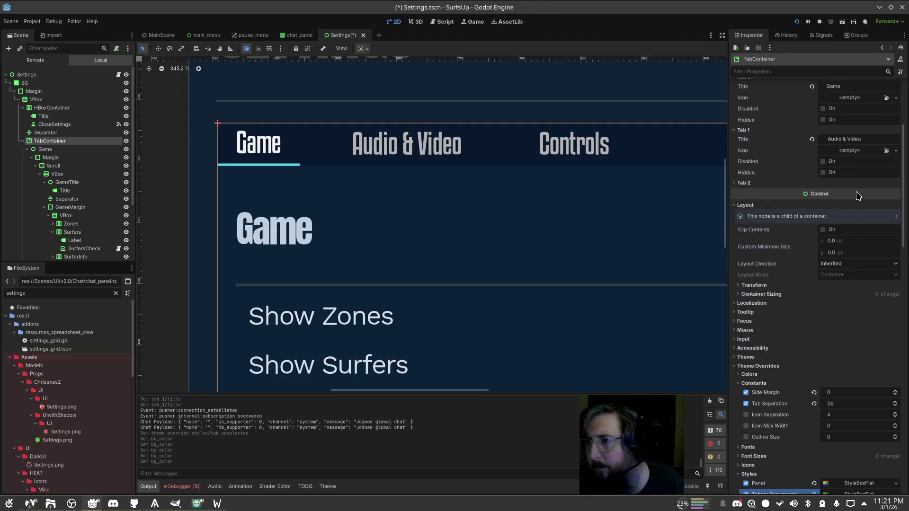
Adjust the space padding around the Game and Audio & Video tab titles
key("BackSpace")
key("BackSpace")
key("BackSpace")
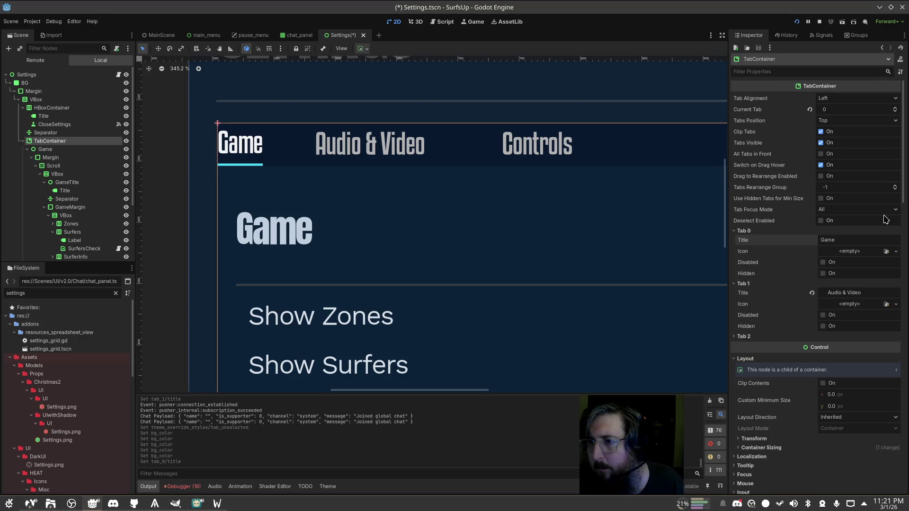
key("Home")
key("End")
key("Home")
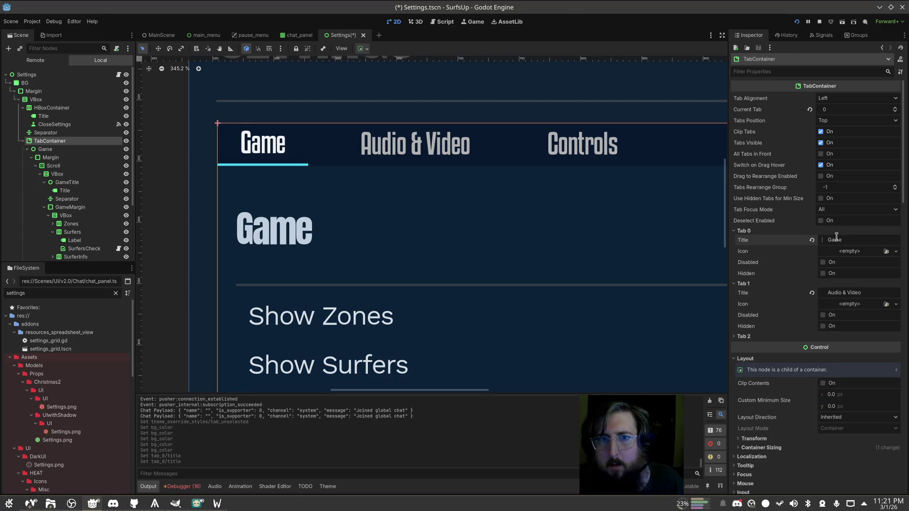
left_click(831, 293)
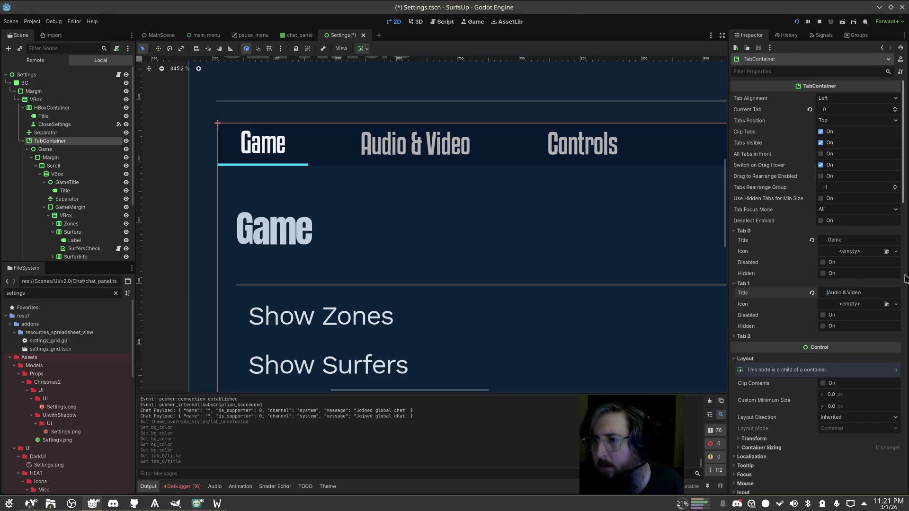
key("Return")
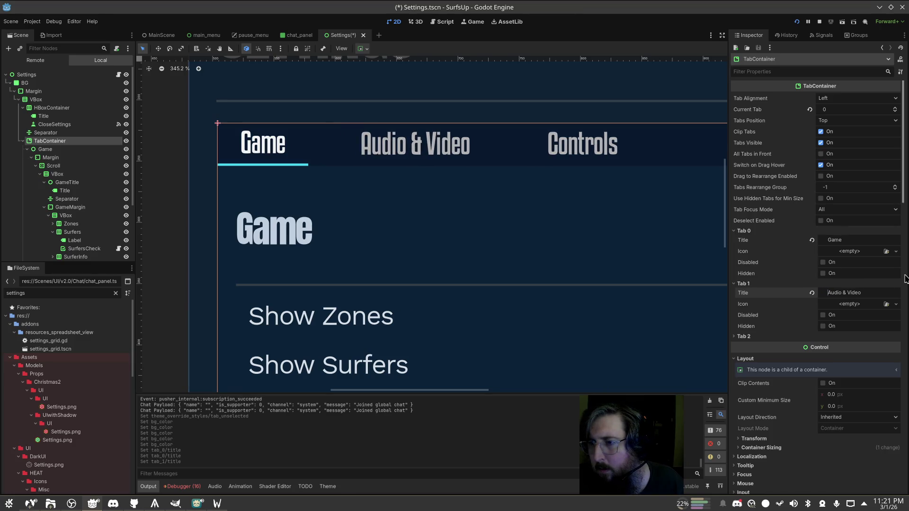
key("BackSpace")
key("BackSpace")
key("BackSpace")
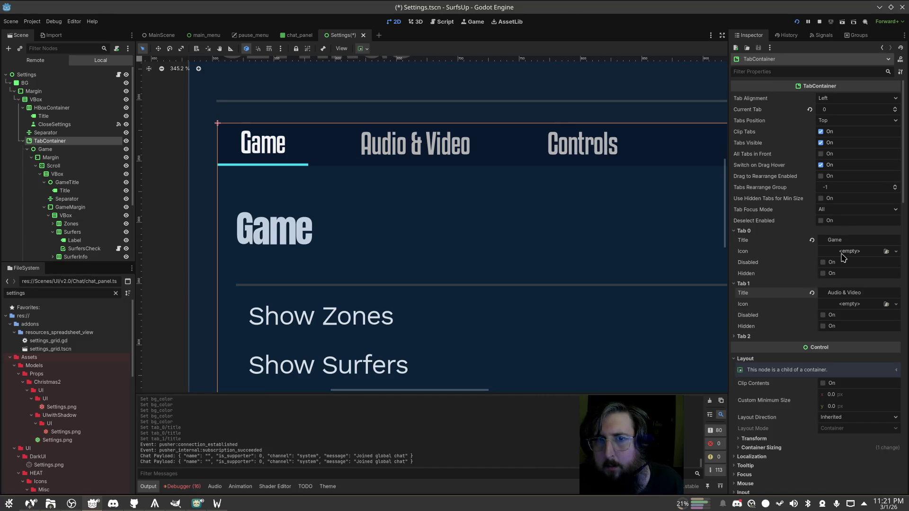
Add leading spaces to the Controls tab title to push it right
scroll(836, 307, "down", 2)
left_click(776, 285)
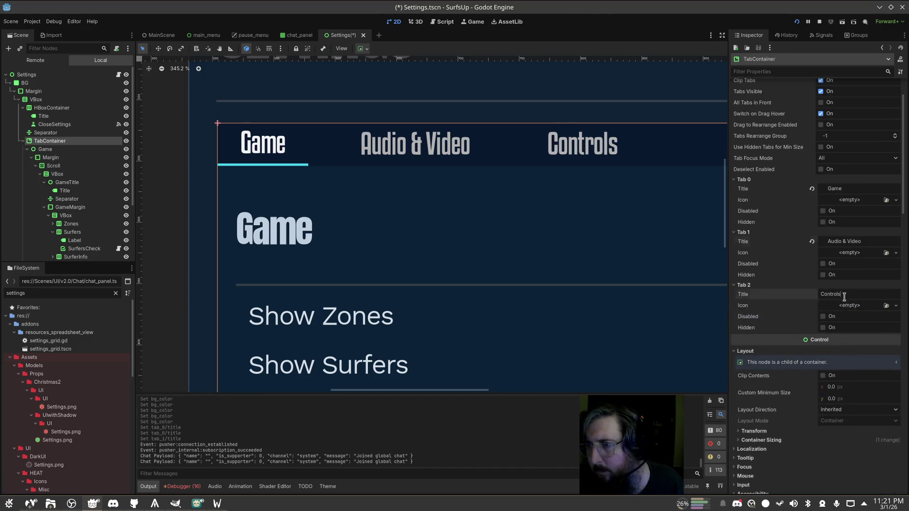
key("Tab")
key("Home")
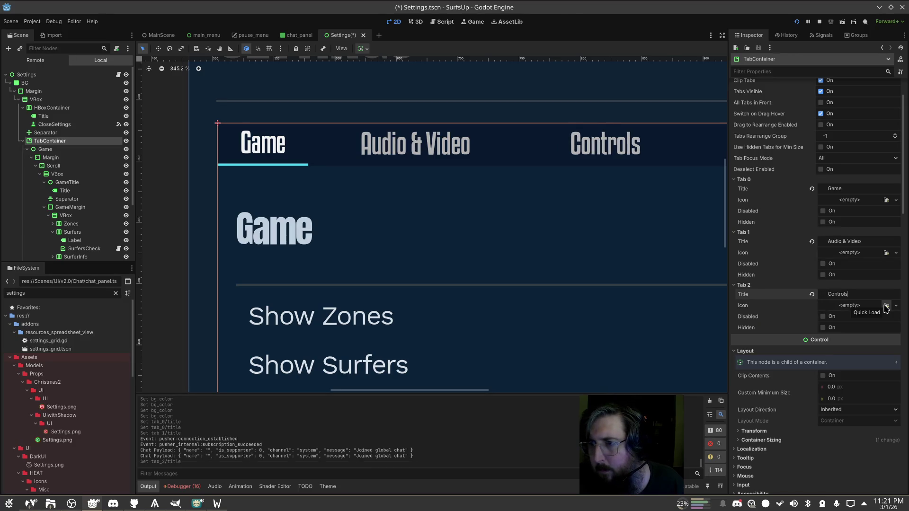
Scroll down to review the Tab Separation value of 24 and the corner radius settings
scroll(563, 207, "down", 1)
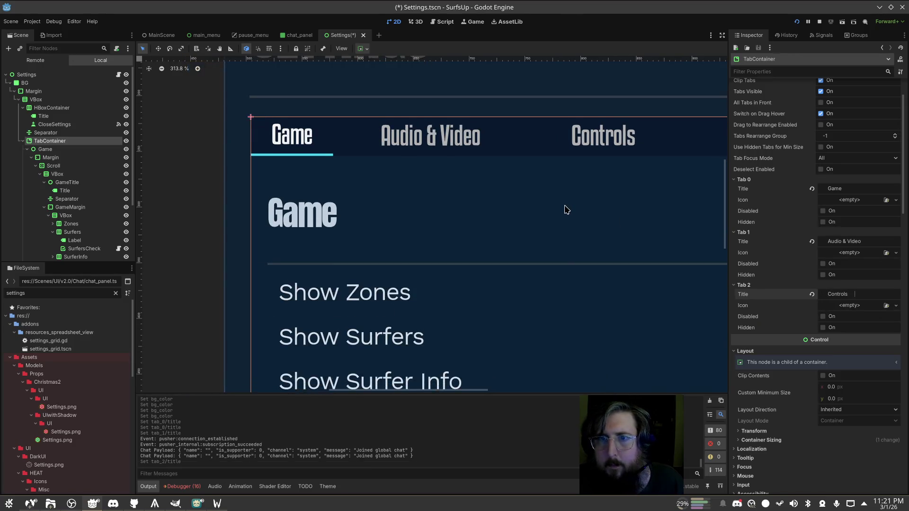
scroll(563, 208, "down", 1)
scroll(834, 248, "down", 5)
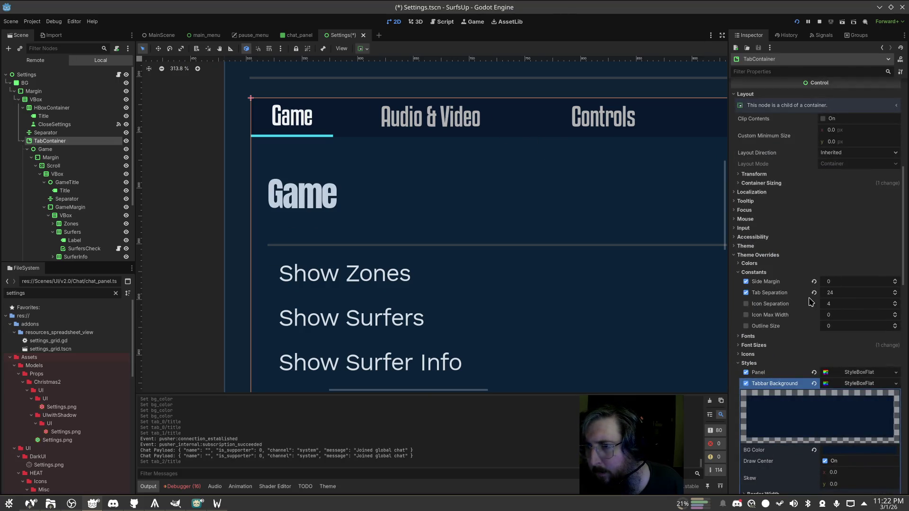
left_click(836, 293)
scroll(867, 255, "down", 4)
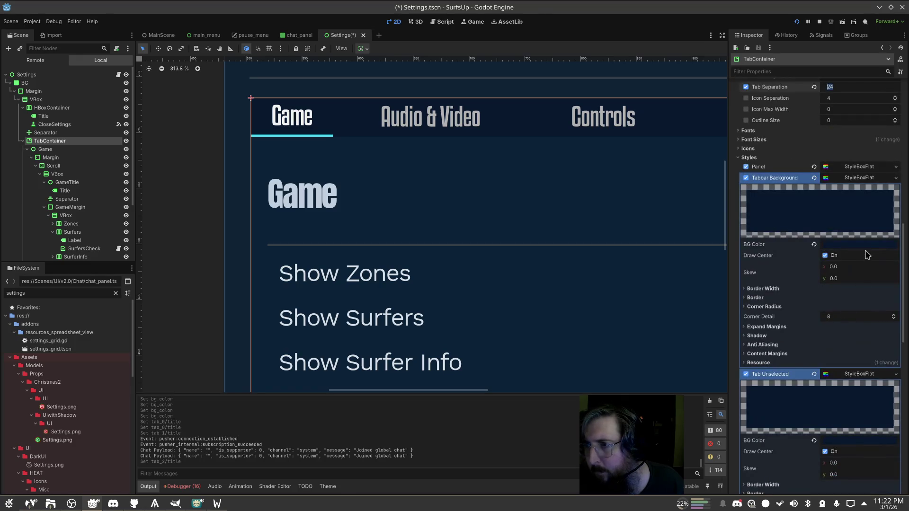
left_click(778, 306)
left_click(778, 307)
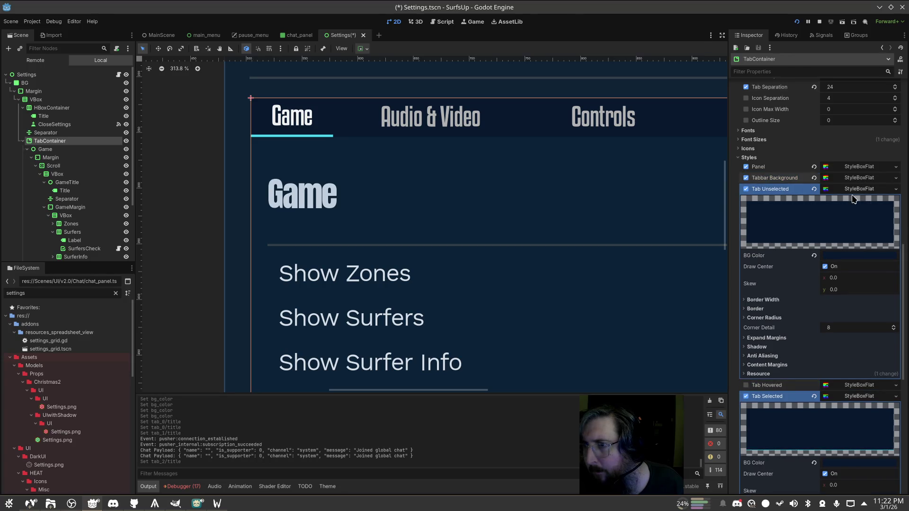
Inspect the unselected tab style's corner radius and border settings, then collapse them
left_click(771, 318)
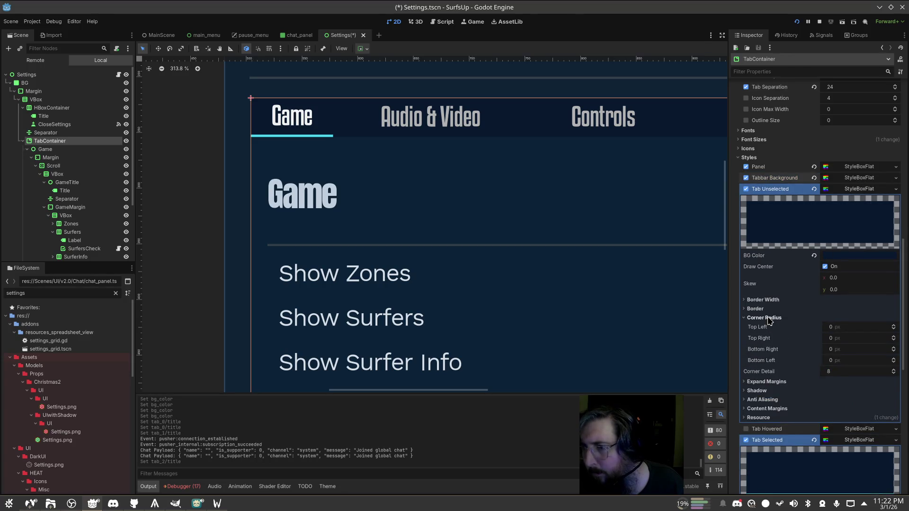
left_click(756, 308)
left_click(773, 300)
left_click(773, 300)
left_click(772, 309)
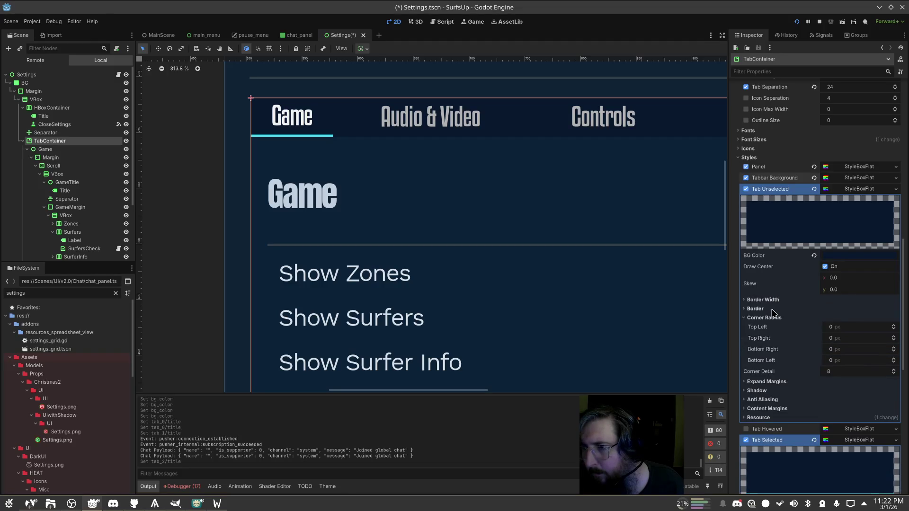
left_click(774, 318)
left_click(773, 318)
left_click(773, 318)
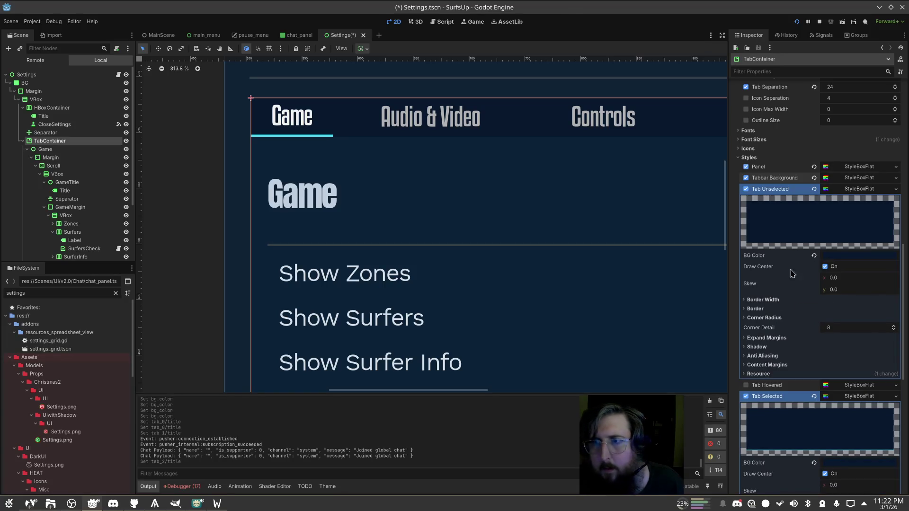
Expand the Tabbar Background style's border options and compare its colour with the Figma mockup
left_click(849, 178)
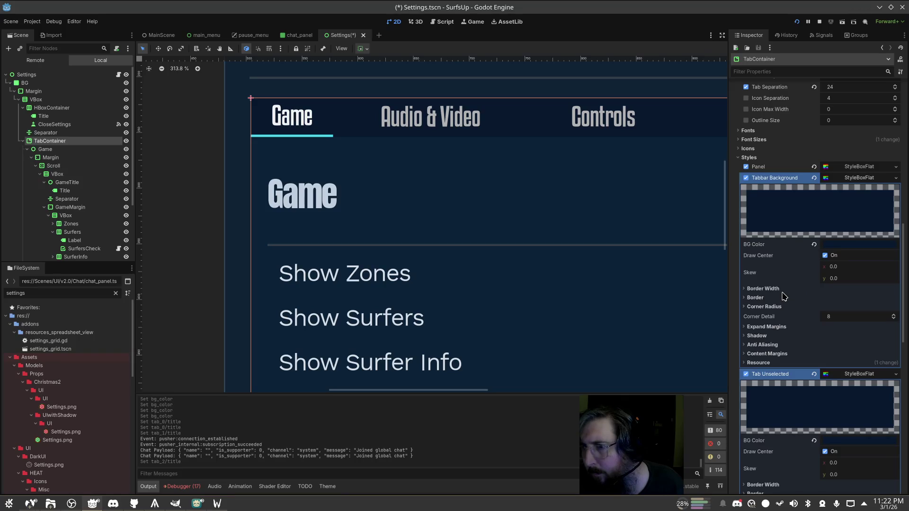
left_click(782, 297)
left_click(840, 309)
left_click(839, 310)
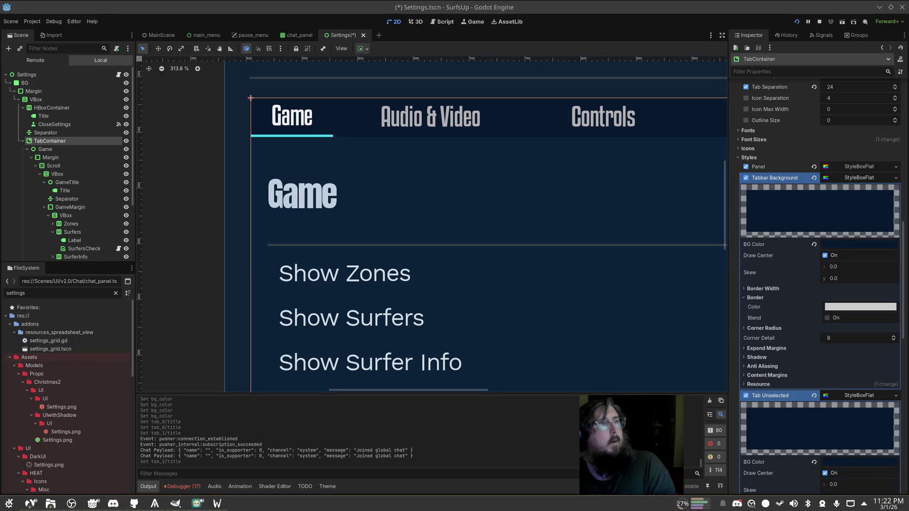
left_click(33, 508)
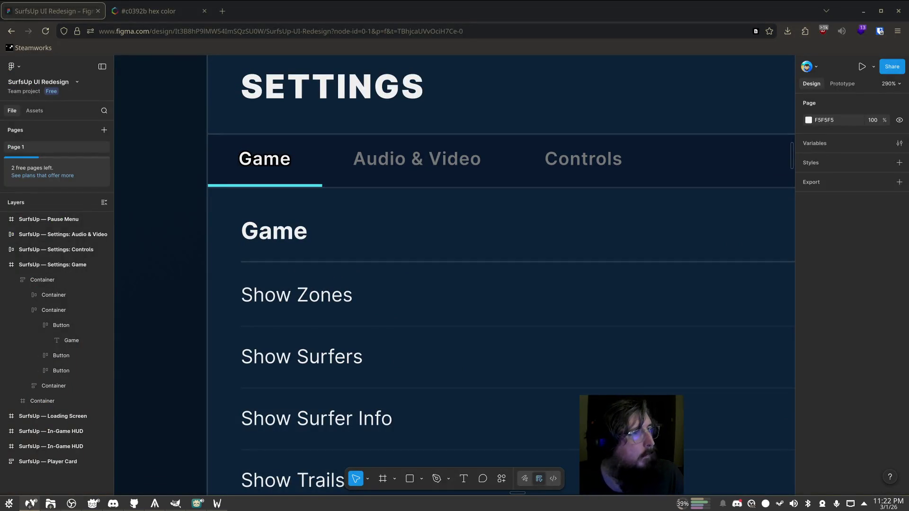
left_click(494, 237)
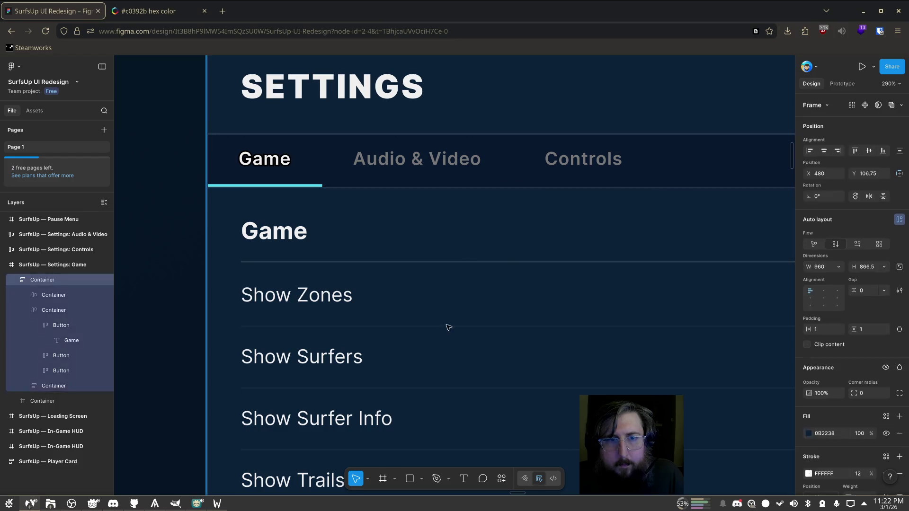
key("Escape")
left_click(447, 328)
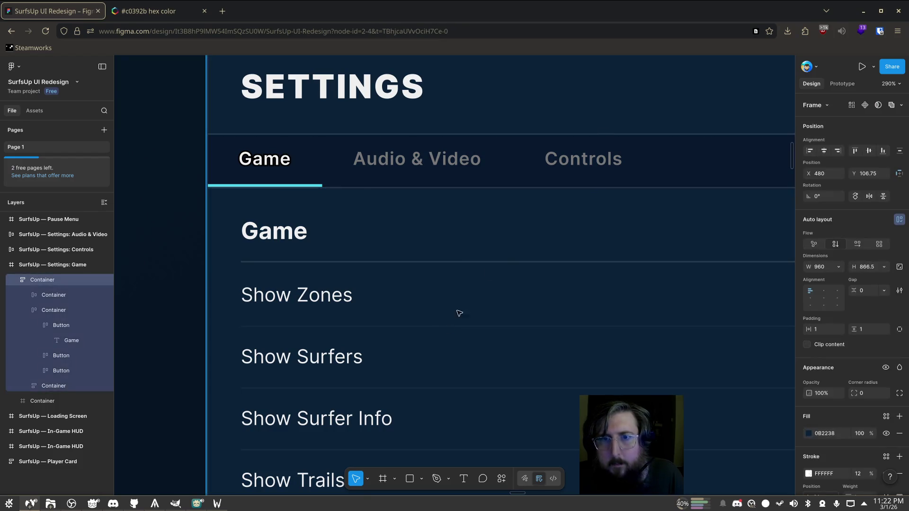
left_click(859, 8)
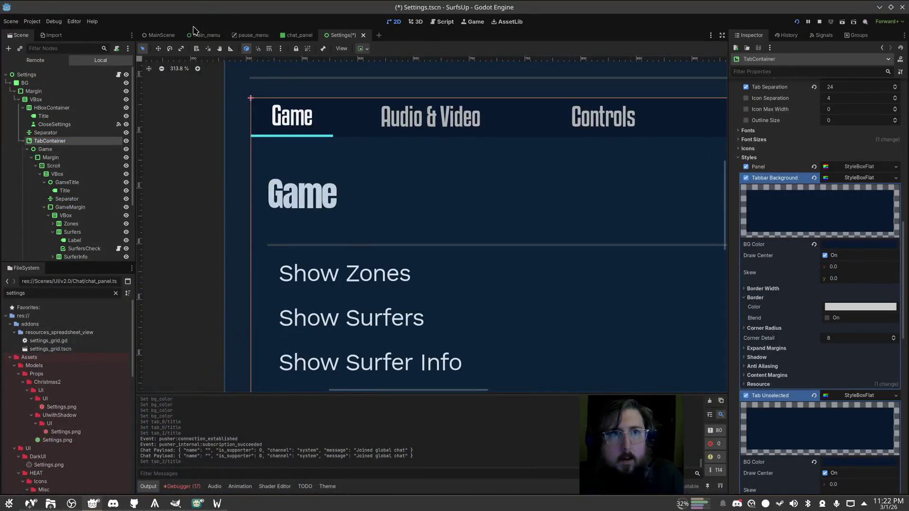
left_click(201, 38)
Check the main menu panel's border colour, then return to the Settings scene
scroll(833, 351, "down", 5)
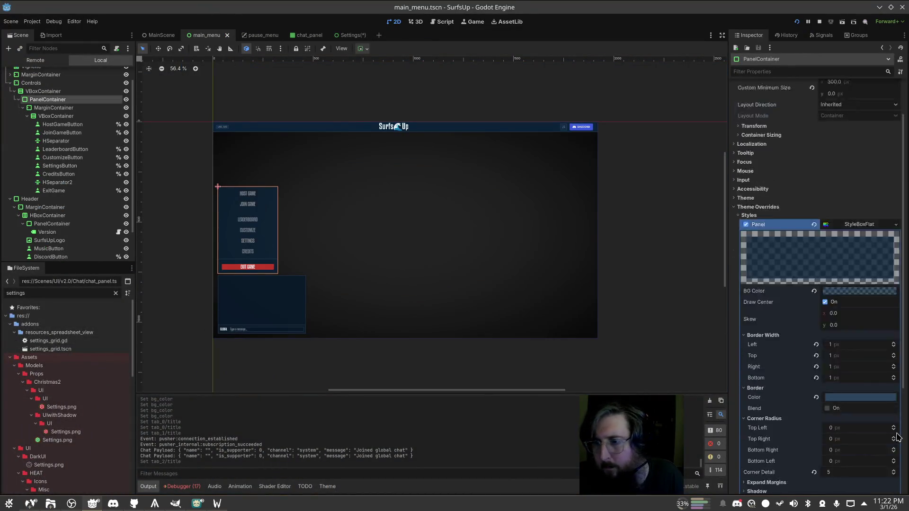
left_click(860, 294)
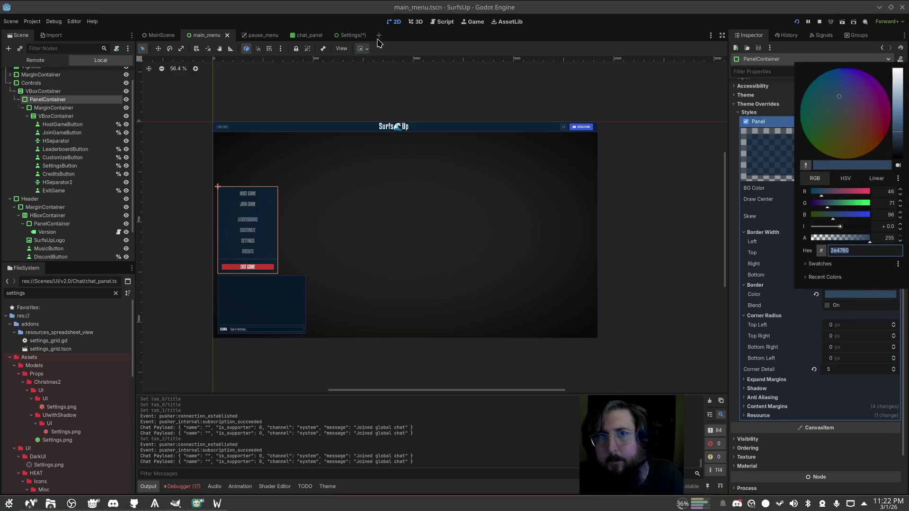
left_click(348, 35)
left_click(348, 35)
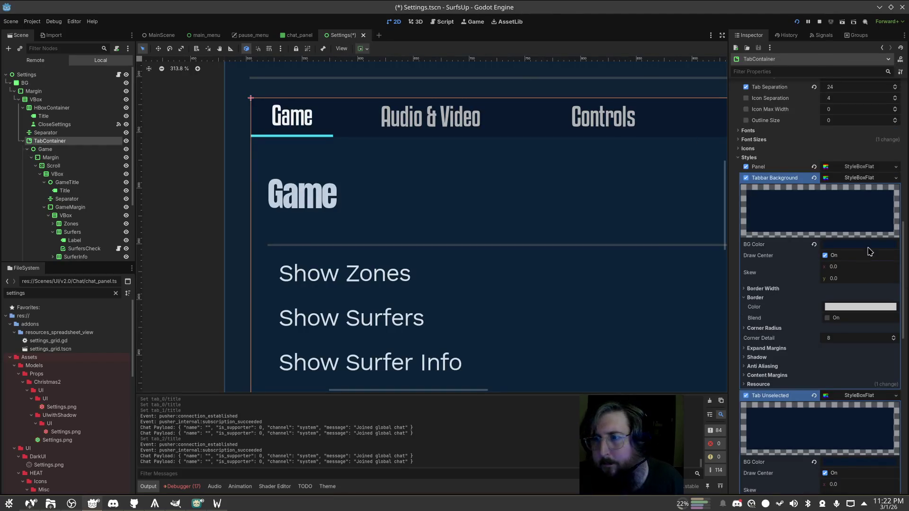
Give the tab bar background a blue border with 1 px top and bottom widths
left_click(853, 307)
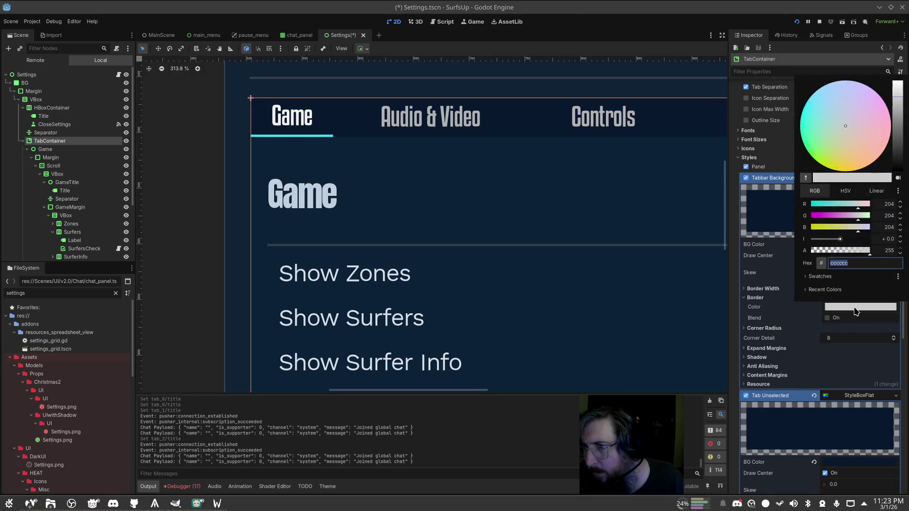
left_click(844, 316)
left_click(810, 289)
left_click(854, 300)
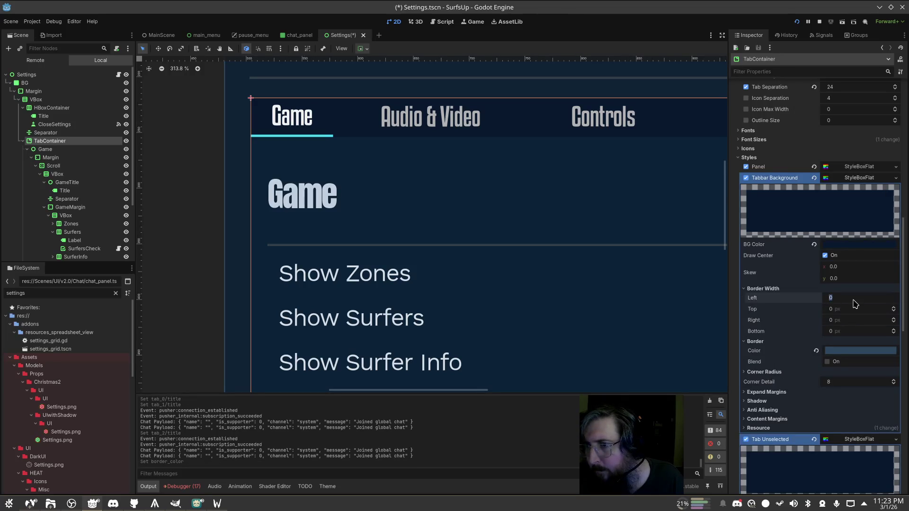
left_click(861, 310)
type("1")
left_click(858, 331)
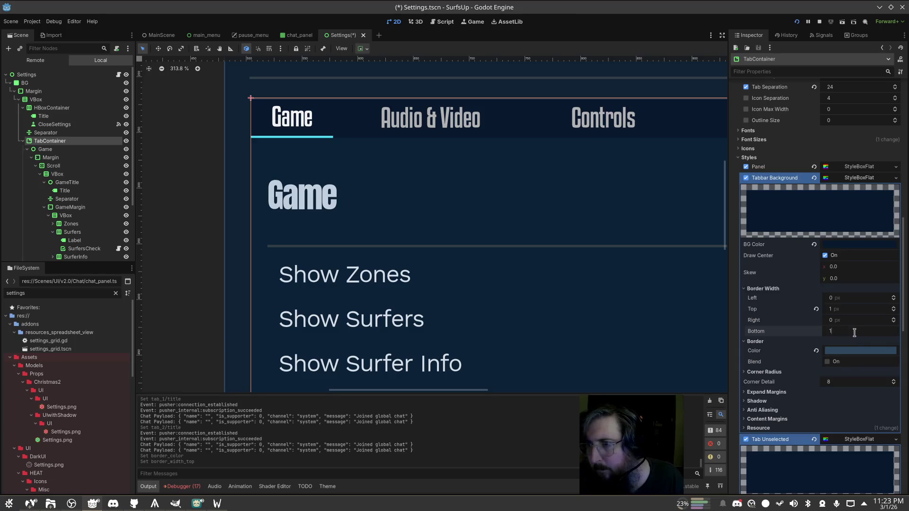
type("1")
key("Return")
Compare the restyled tab bar against the Figma mockup
left_click(595, 325)
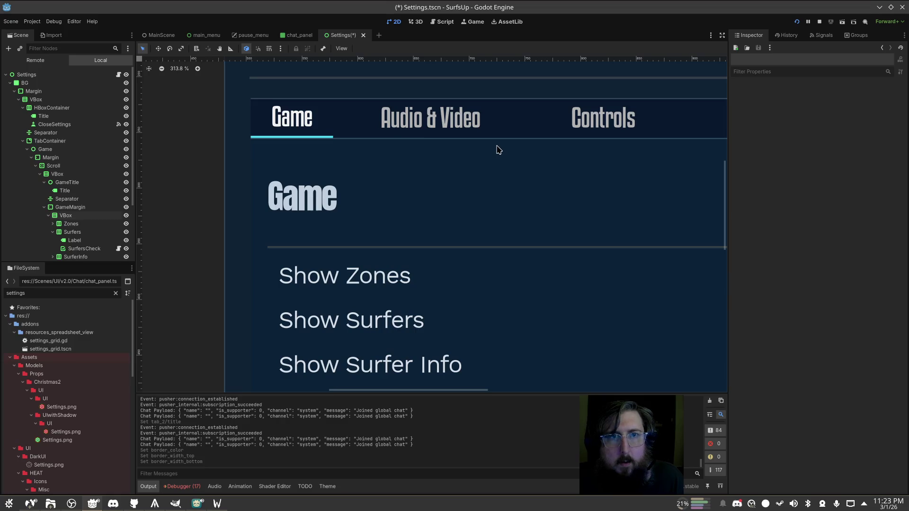
key("alt+Tab")
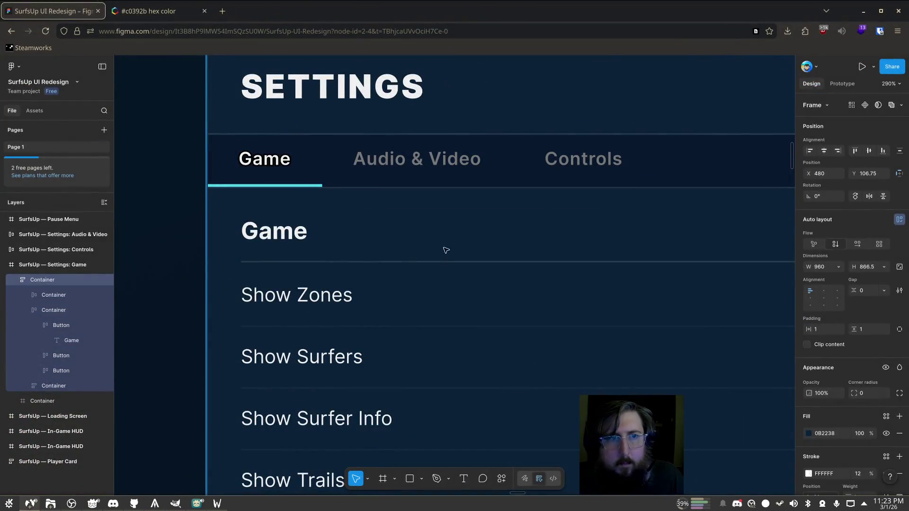
key("Escape")
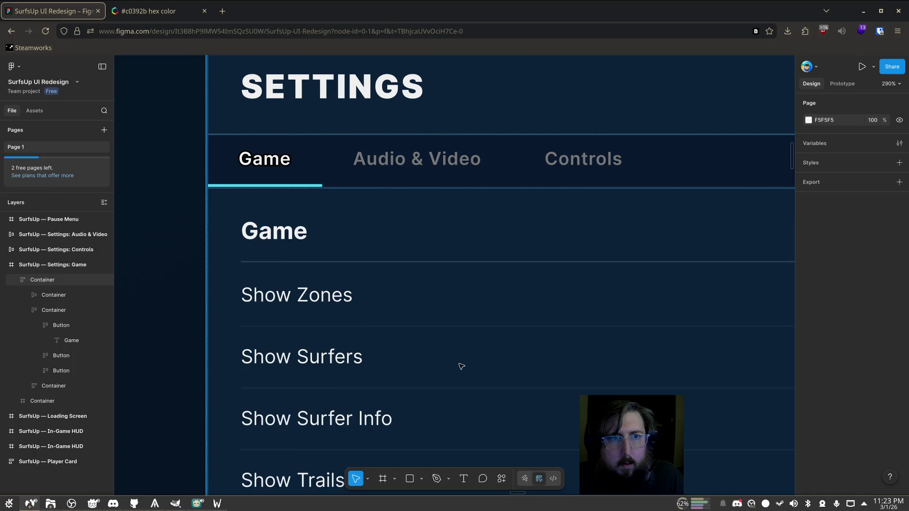
key("alt+Tab")
left_click(229, 121)
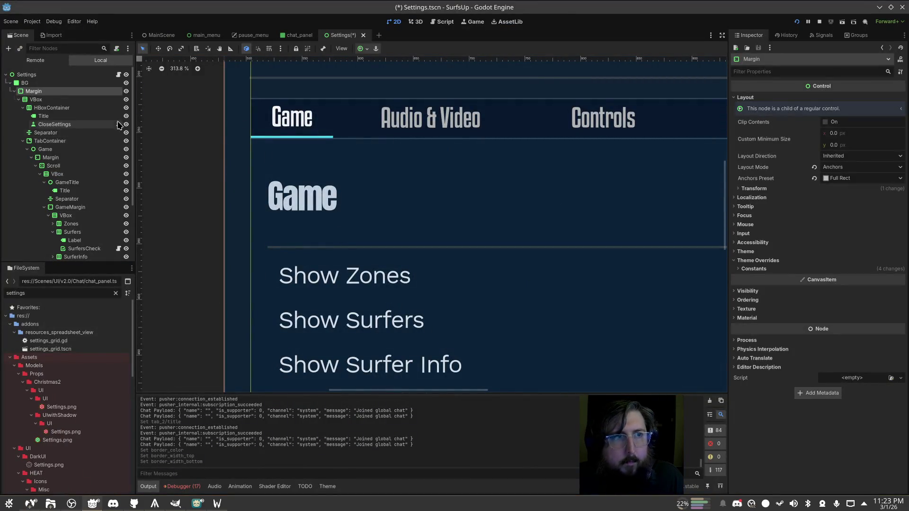
Set the Margin container's left and top margin overrides to 0
scroll(596, 241, "down", 3)
scroll(576, 233, "down", 4)
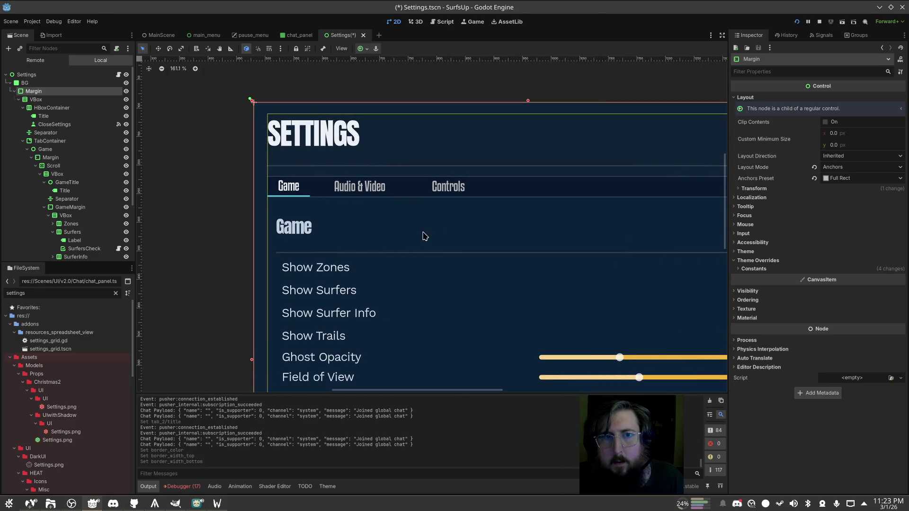
left_click(776, 269)
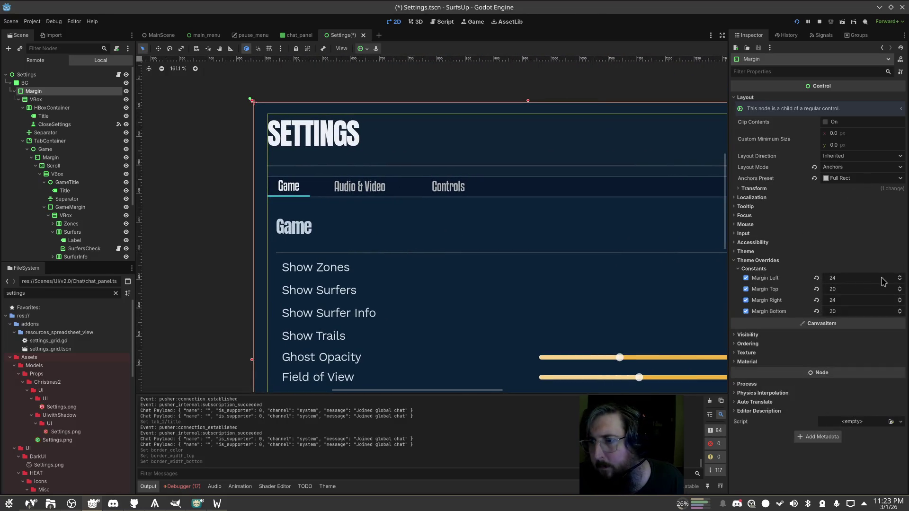
left_click(849, 277)
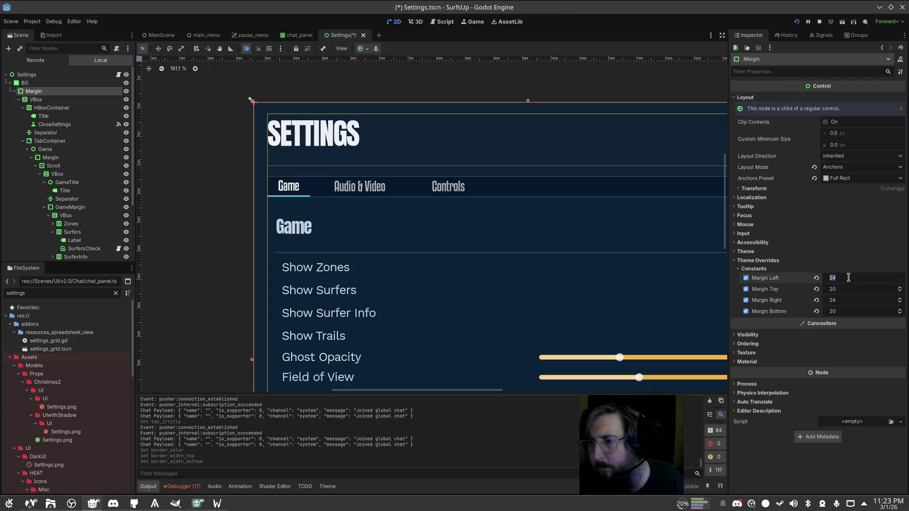
type("0")
key("Tab")
key("Tab")
key("Tab")
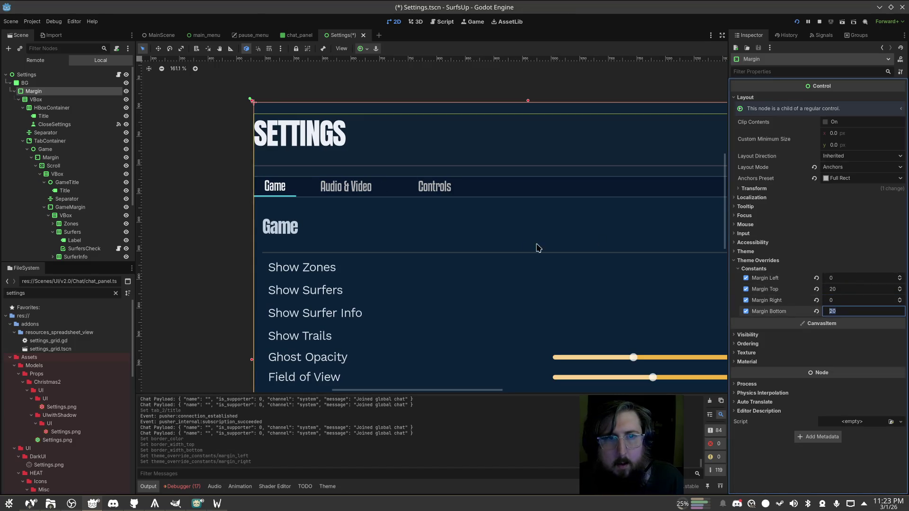
scroll(509, 222, "down", 5)
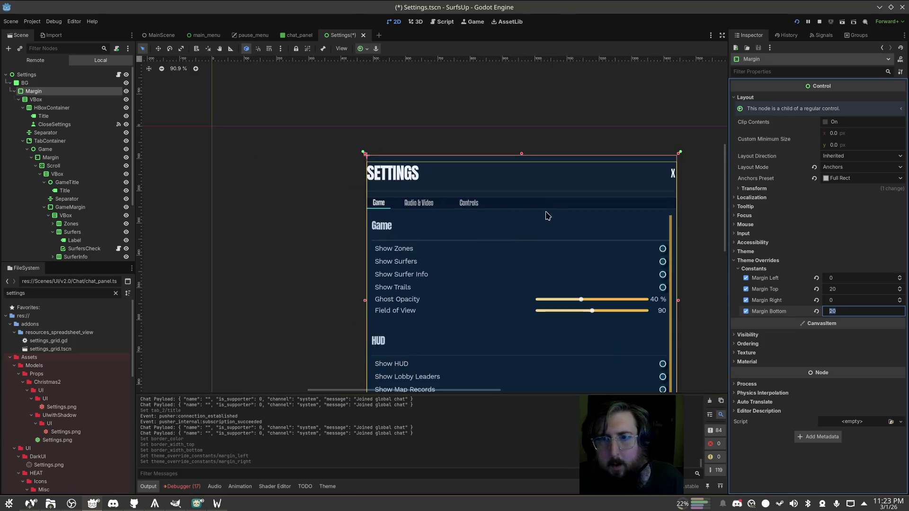
scroll(463, 212, "up", 1)
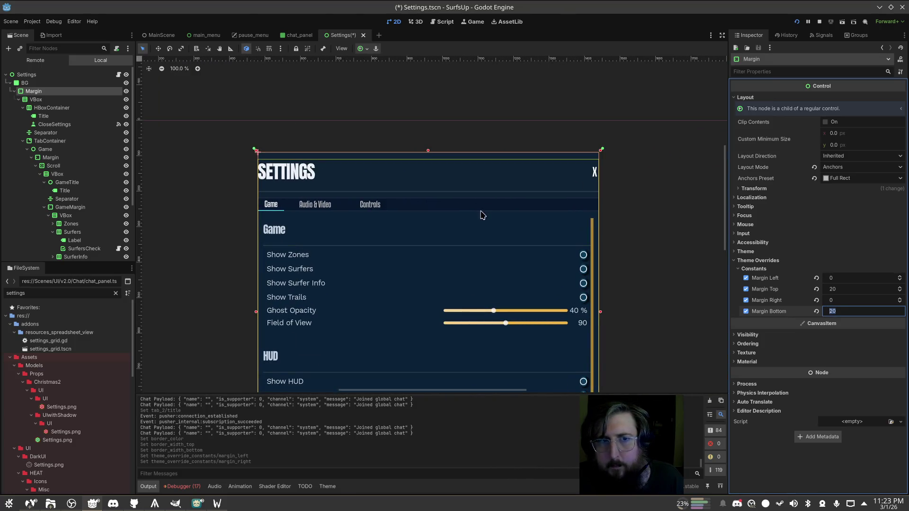
left_click(875, 289)
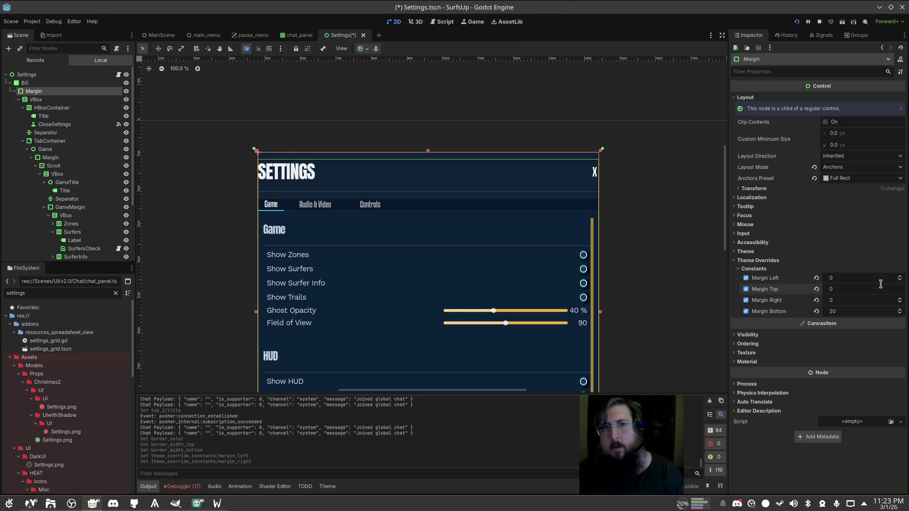
key("Tab")
key("Tab")
type("0")
key("Tab")
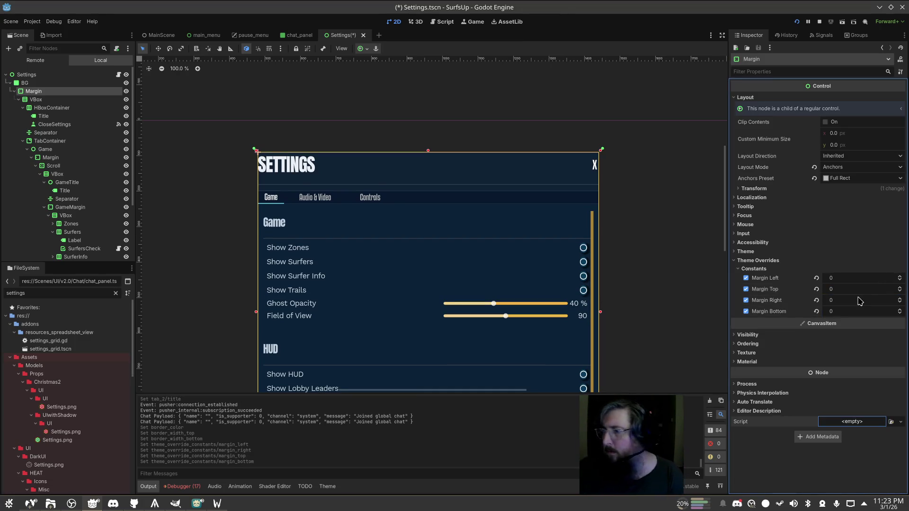
Save the scene and move the VBox directly under BG in the Scene dock
left_click(657, 246)
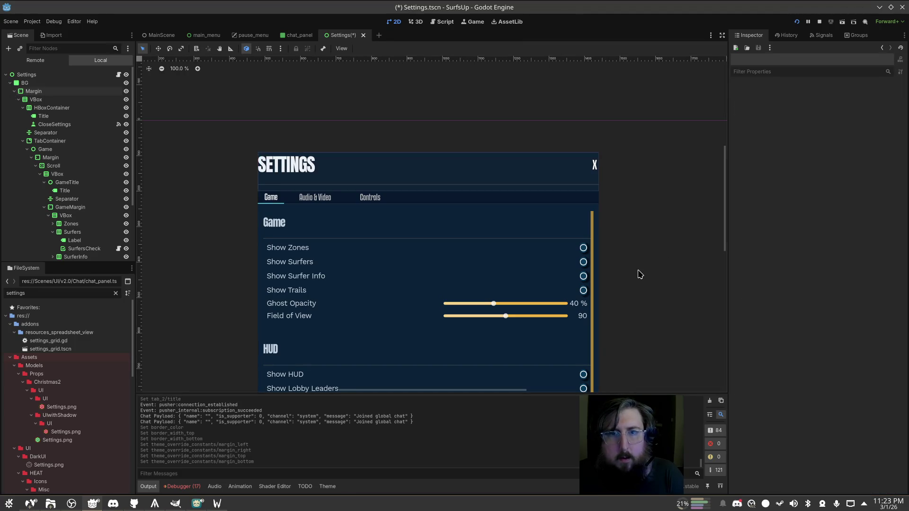
left_click(445, 194)
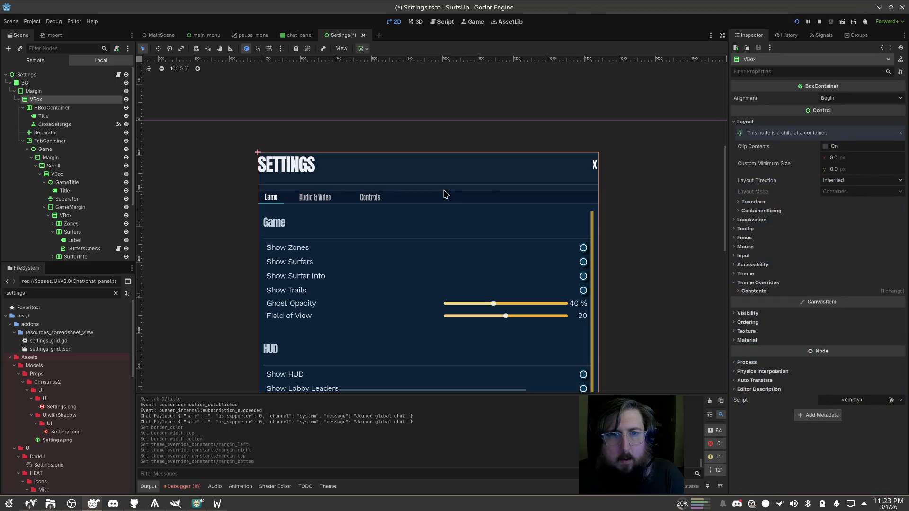
scroll(669, 222, "down", 2)
scroll(659, 261, "up", 2)
key("ctrl+s")
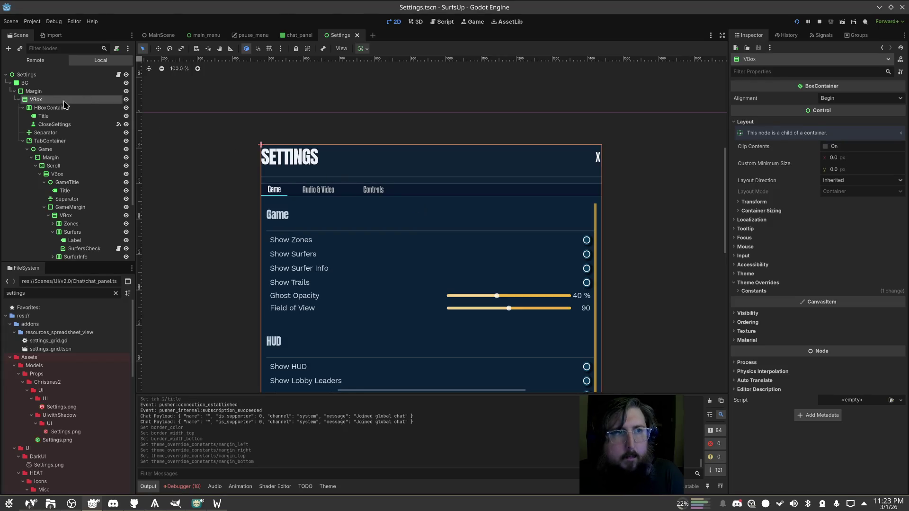
left_click_drag(34, 100, 26, 83)
left_click(49, 91)
Delete the empty Margin container and pad the SETTINGS title text with spaces
key("Delete")
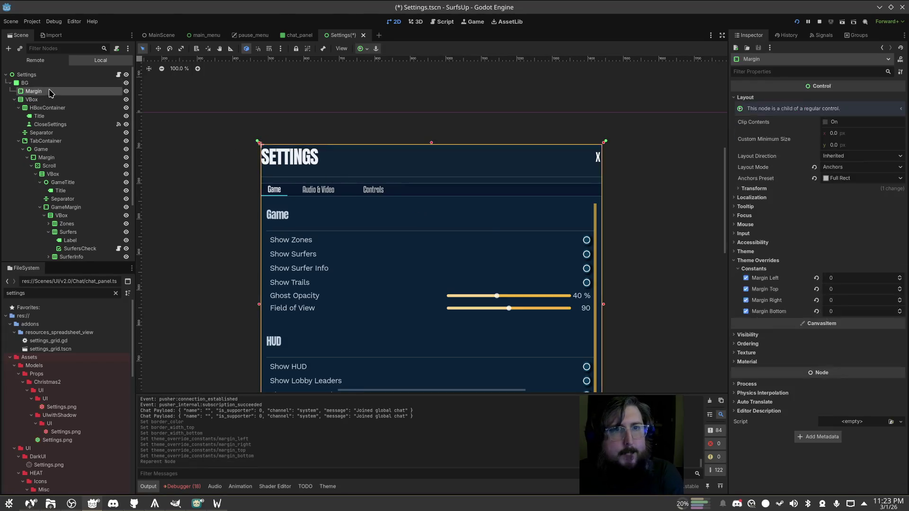
key("Return")
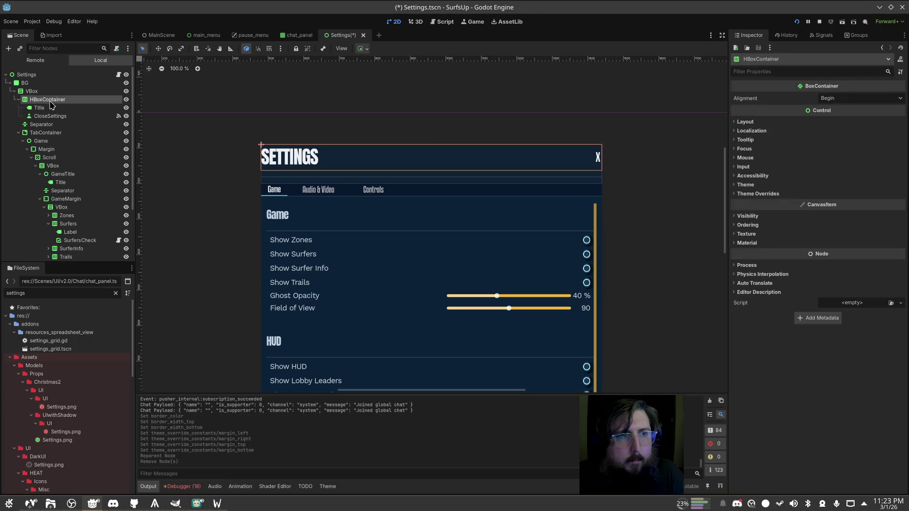
left_click(52, 116)
left_click(40, 108)
left_click(815, 141)
key("Home")
key("End")
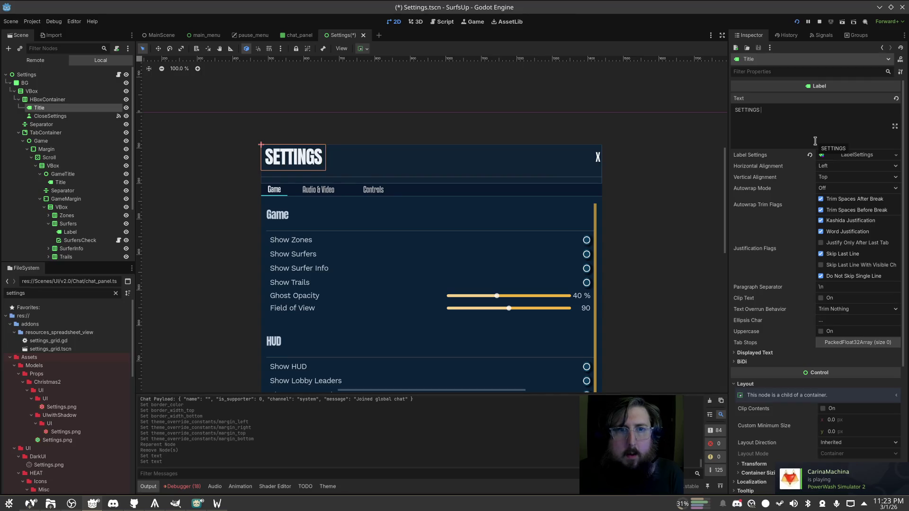
left_click(231, 250)
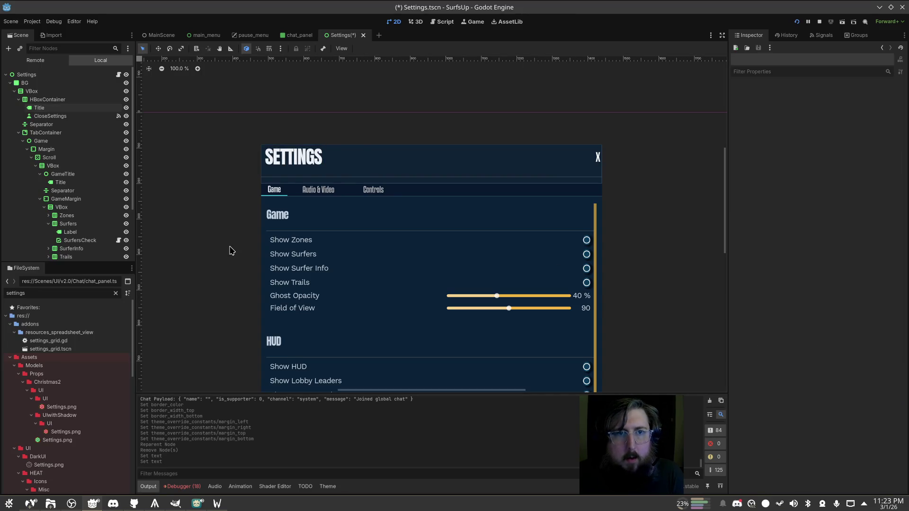
Delete the Separator node from the VBox
left_click(70, 100)
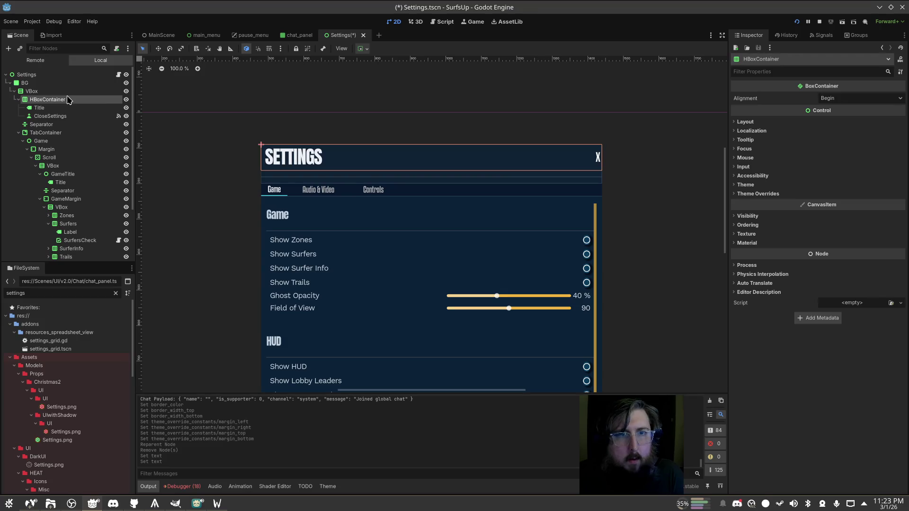
left_click(66, 91)
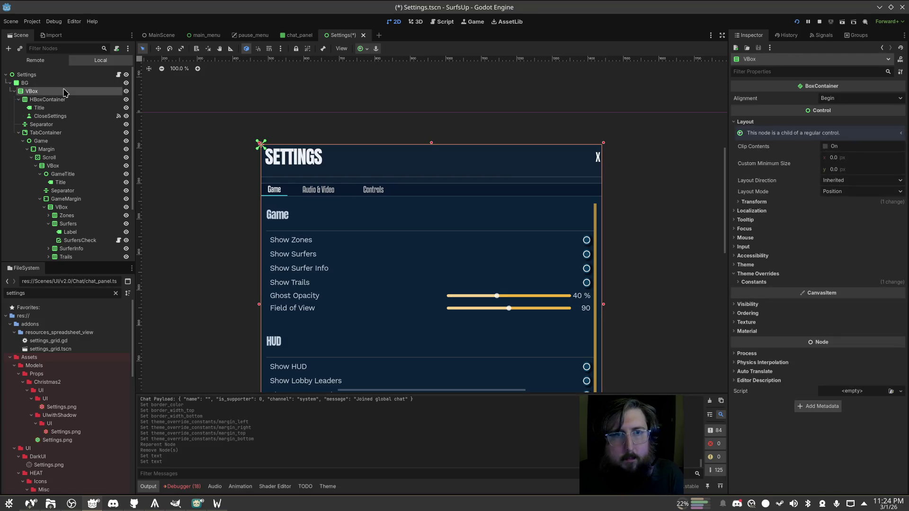
left_click(61, 125)
key("Delete")
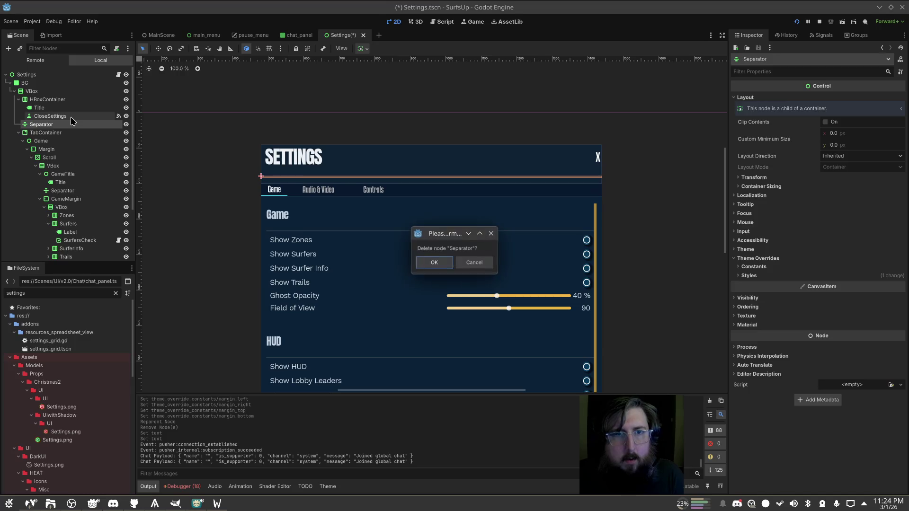
key("Return")
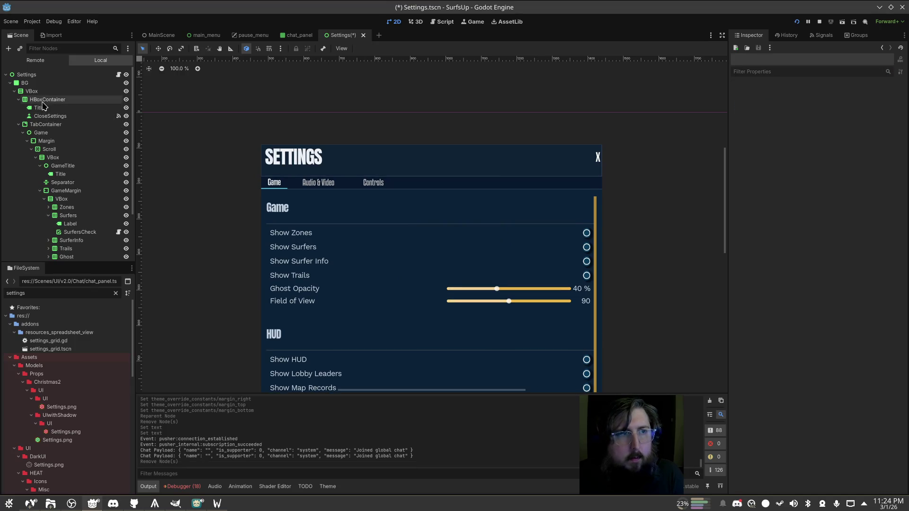
Reduce the VBox's Separation override to 4
left_click(32, 91)
left_click(792, 282)
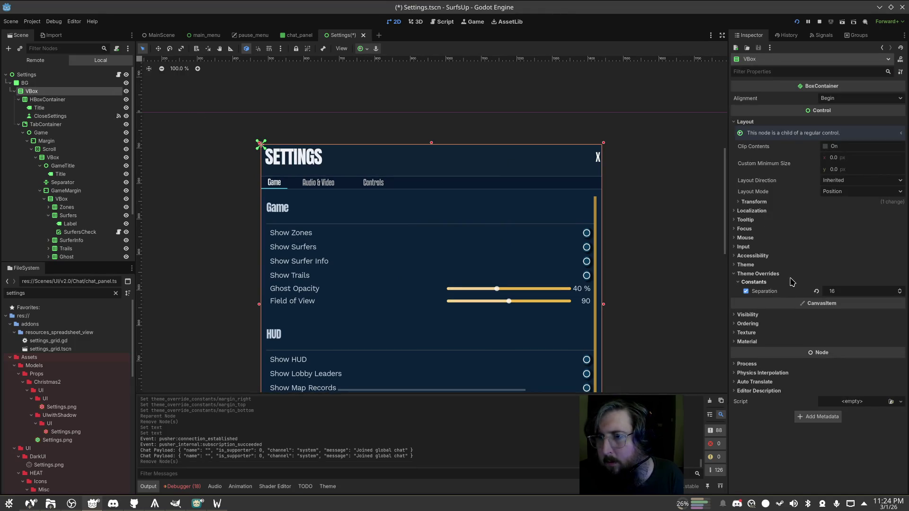
left_click(831, 290)
type("4")
key("Return")
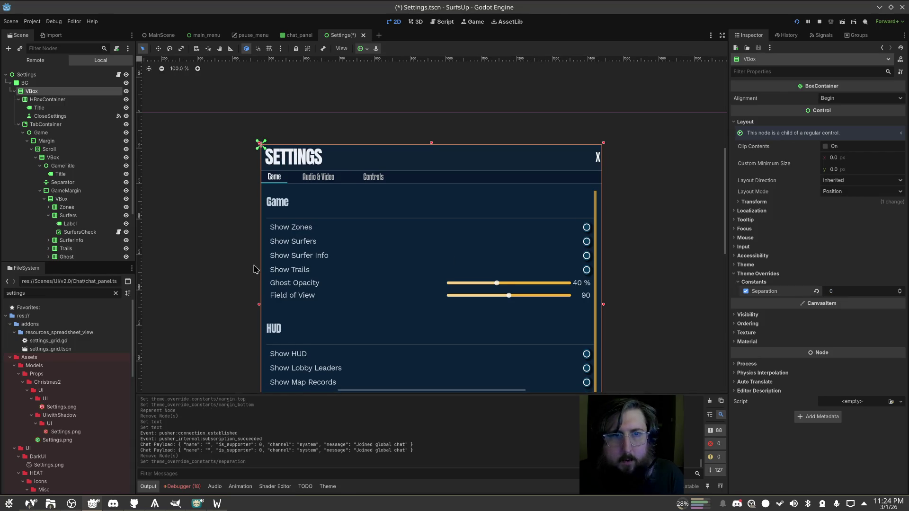
left_click(254, 269)
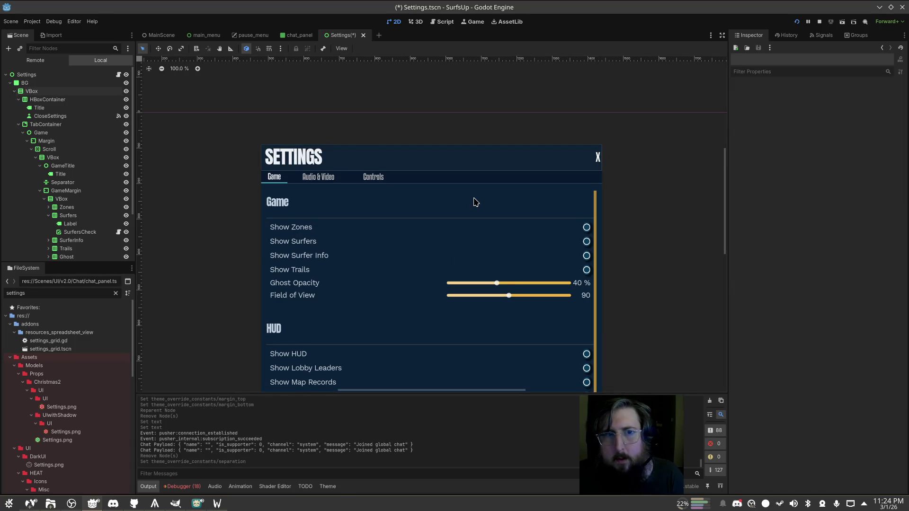
Check the BG and tab bar border colours, then edit the tab bar's Right border width
scroll(379, 177, "up", 2)
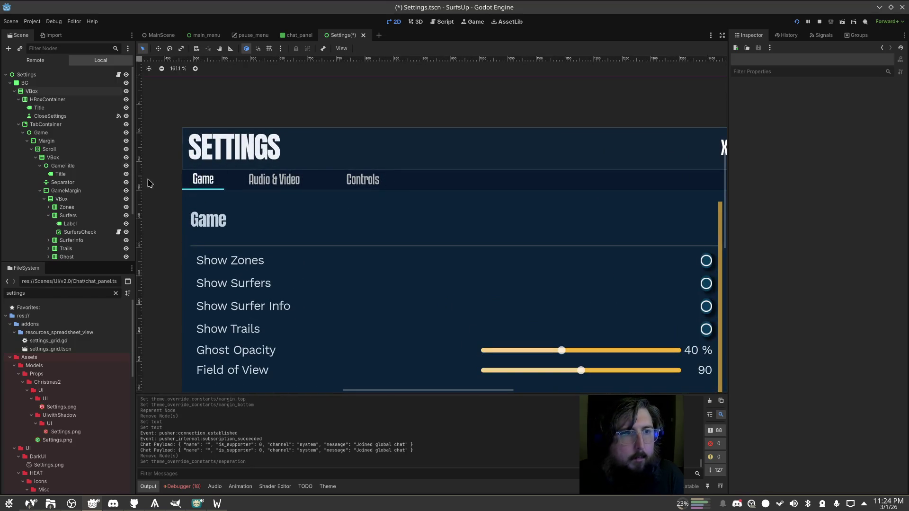
left_click(348, 162)
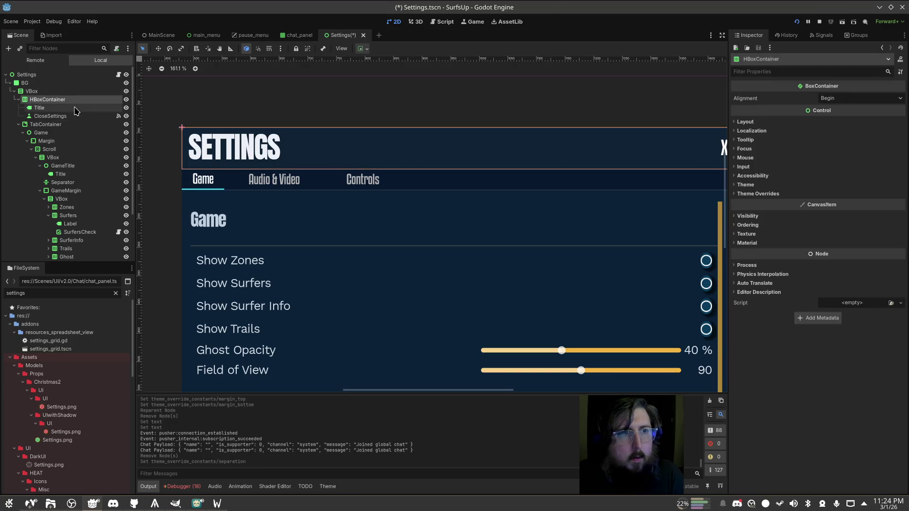
left_click(63, 84)
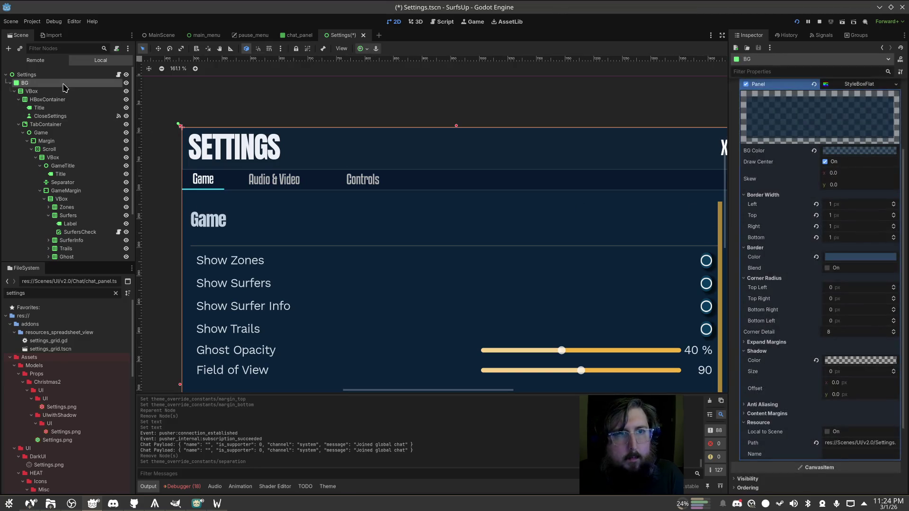
left_click(850, 258)
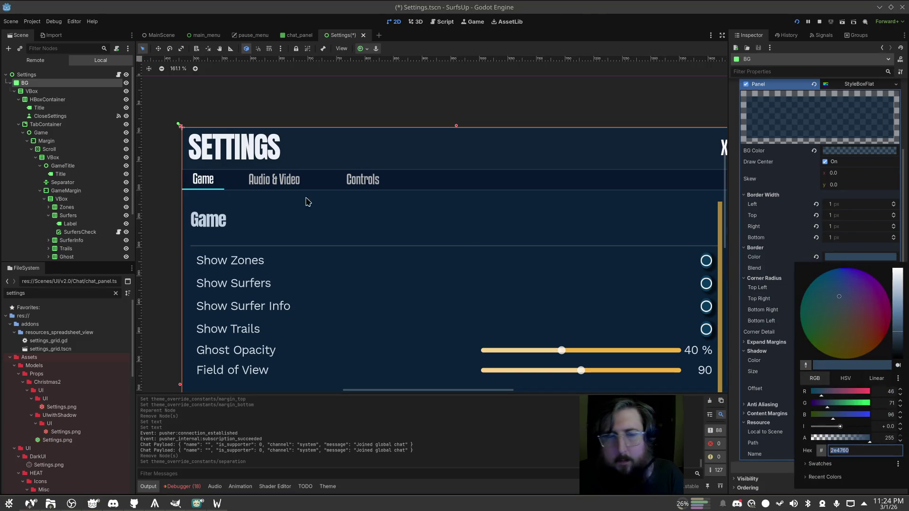
left_click(57, 126)
left_click(57, 125)
left_click(857, 352)
left_click(855, 352)
left_click(845, 320)
Commit the tab bar's side border widths, reselect TabContainer, and save and run the Settings scene
key("shift+Tab")
key("shift+Tab")
left_click(525, 288)
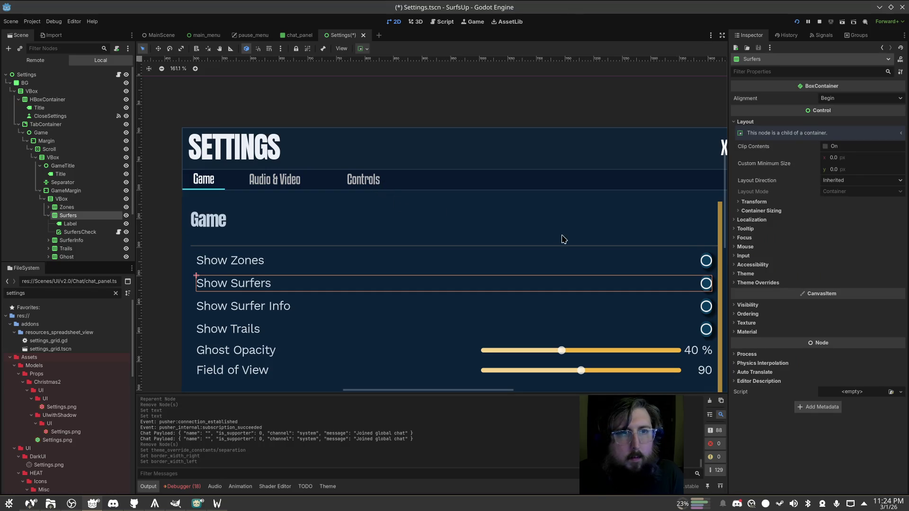
scroll(562, 237, "down", 2)
scroll(459, 217, "down", 1)
scroll(406, 163, "down", 1)
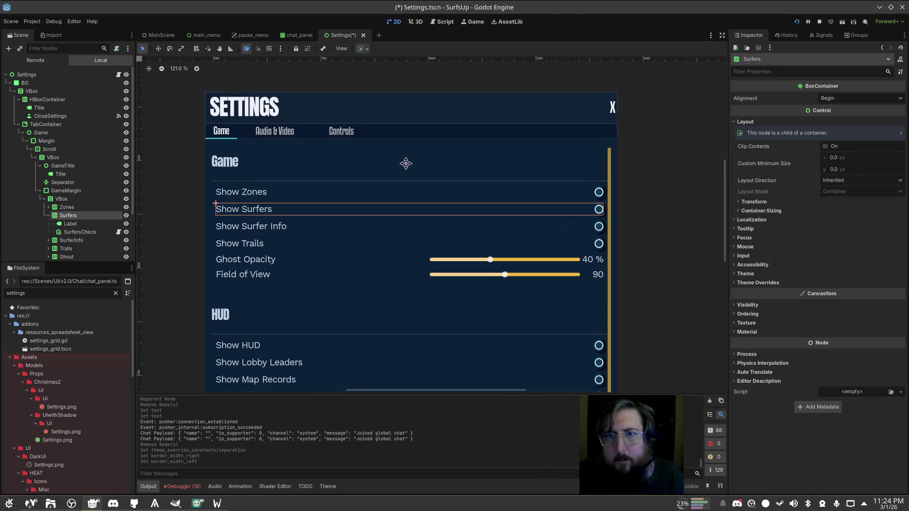
scroll(414, 165, "up", 2)
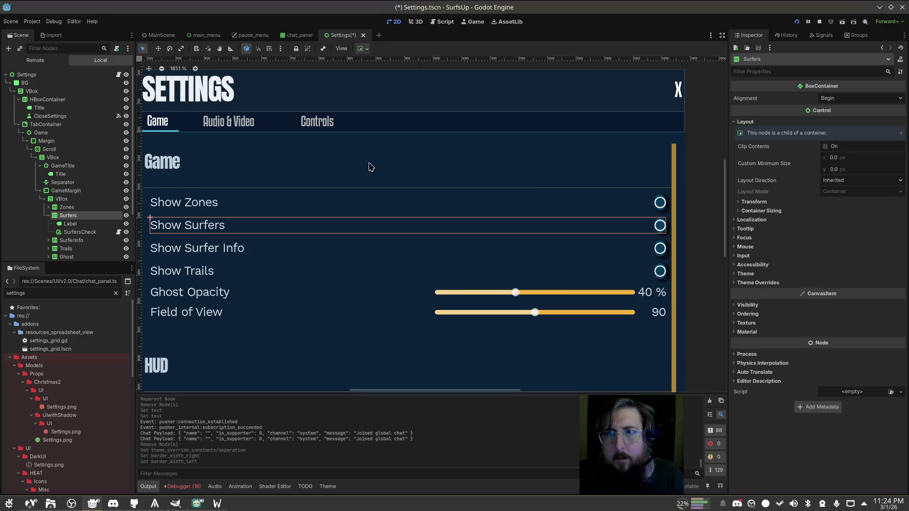
left_click_drag(367, 166, 406, 170)
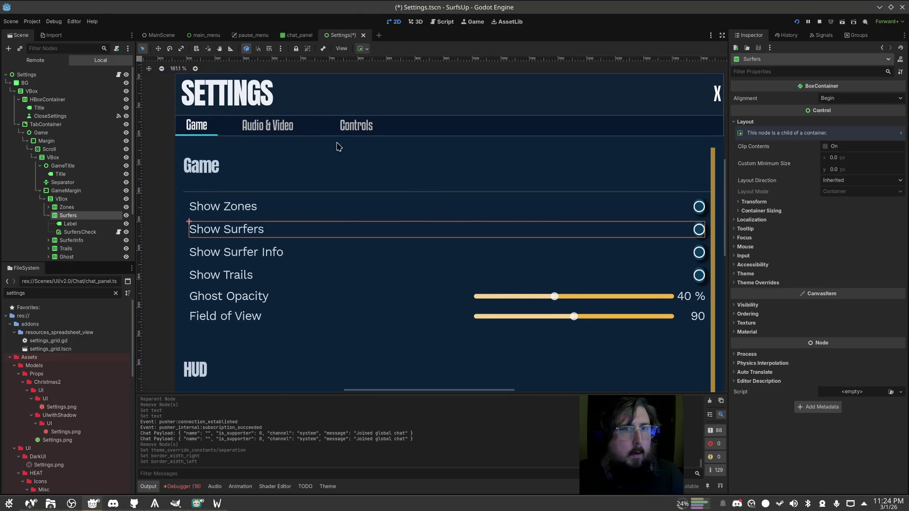
left_click(272, 133)
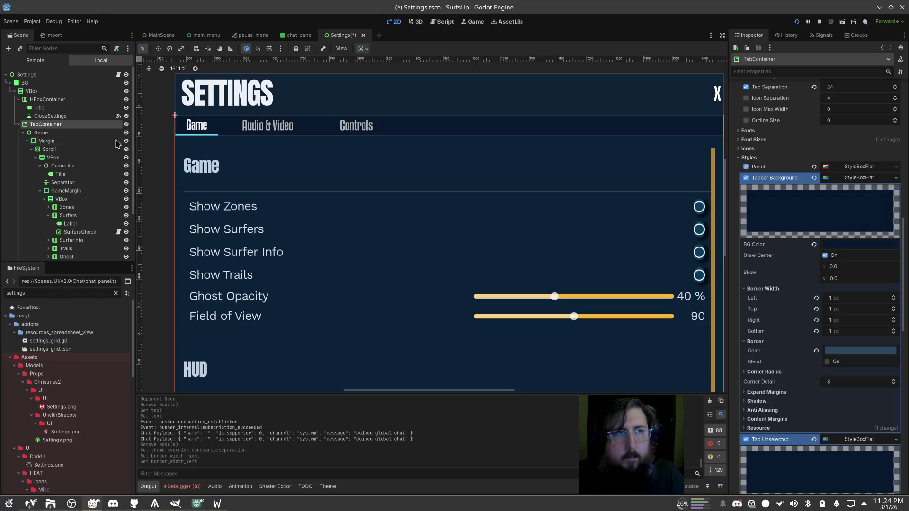
left_click(842, 22)
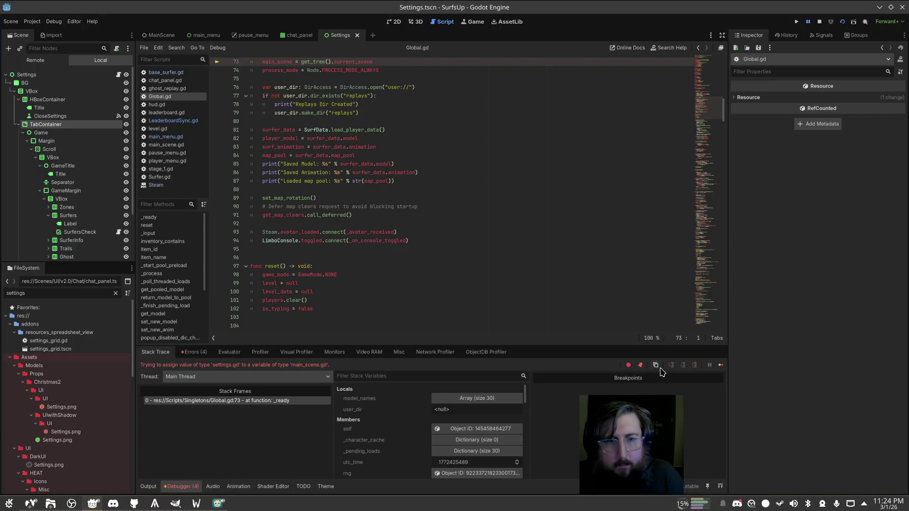
scroll(397, 91, "up", 2)
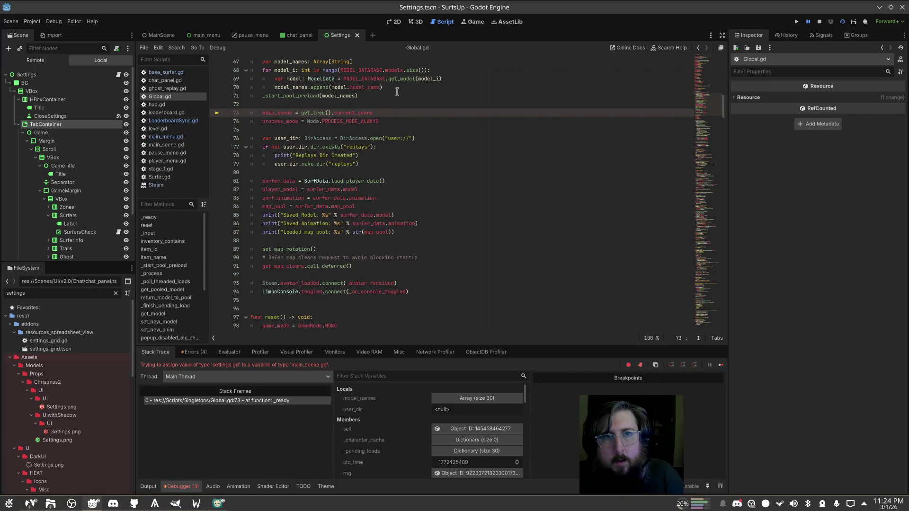
left_click(721, 364)
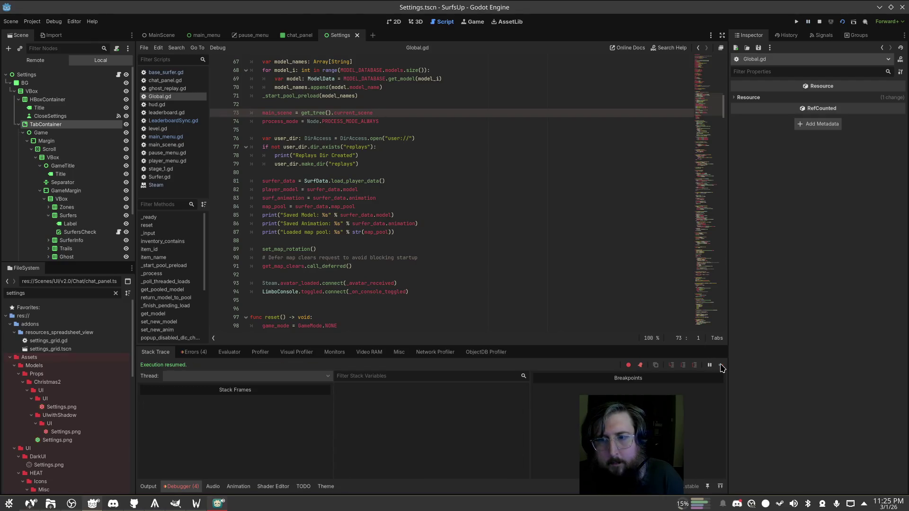
key("alt+Tab")
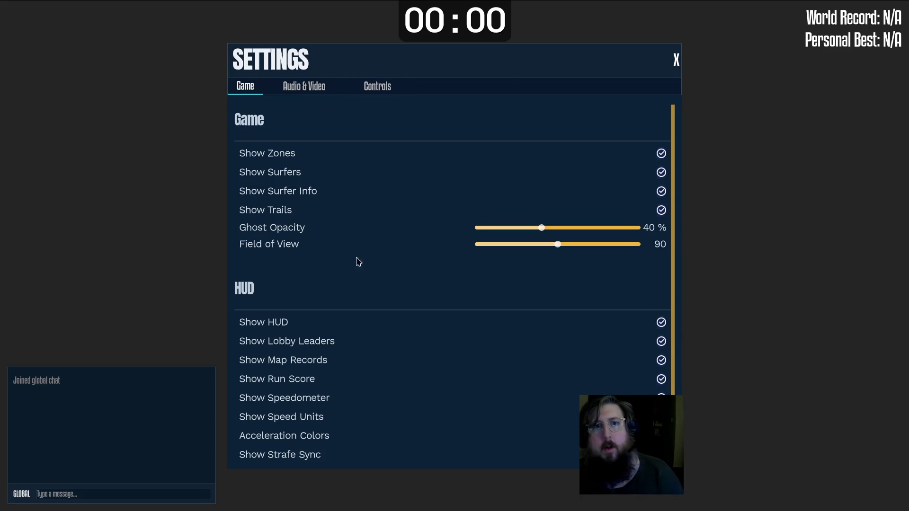
left_click(306, 90)
left_click(376, 91)
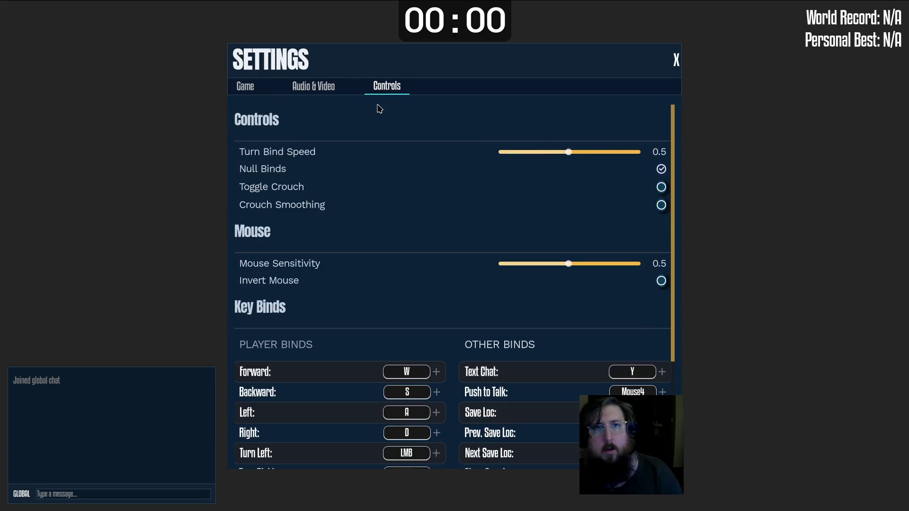
left_click(331, 92)
key("alt+F4")
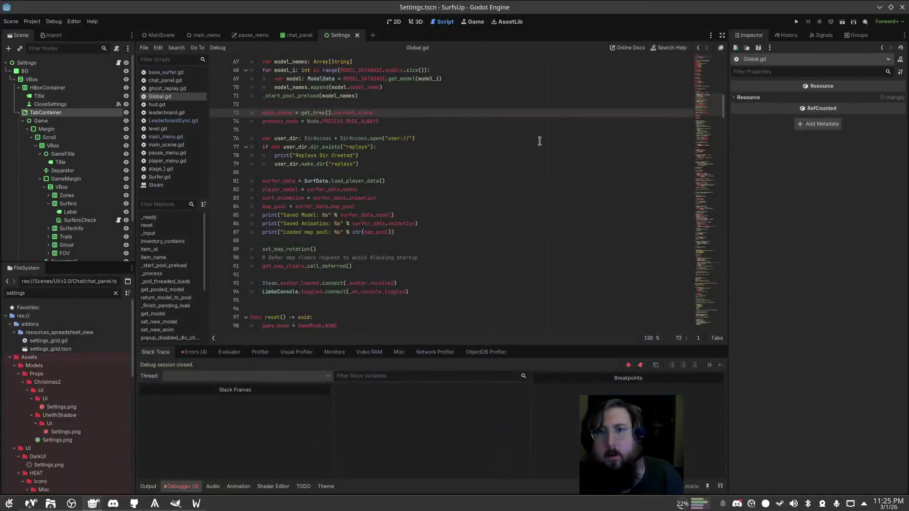
On the TabContainer, make the Tab Hovered StyleBoxFlat a unique copy
left_click(45, 112)
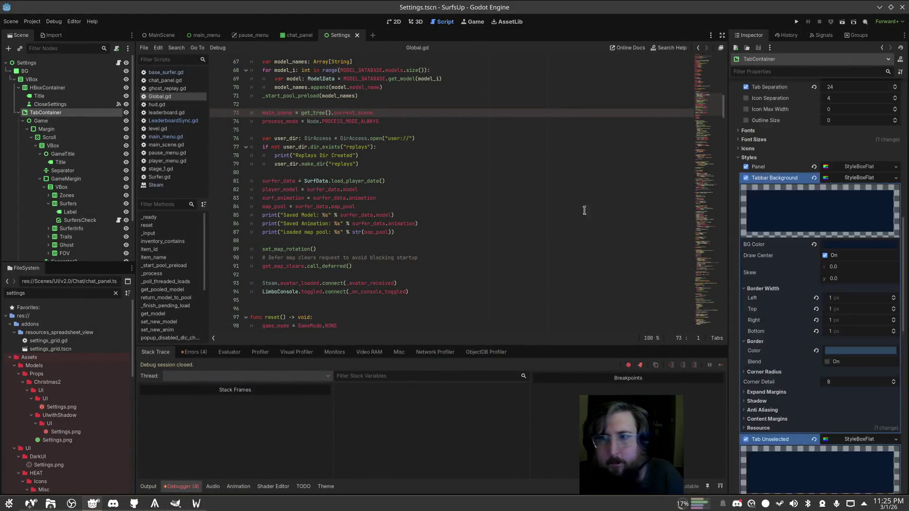
scroll(871, 294, "down", 5)
scroll(871, 315, "up", 5)
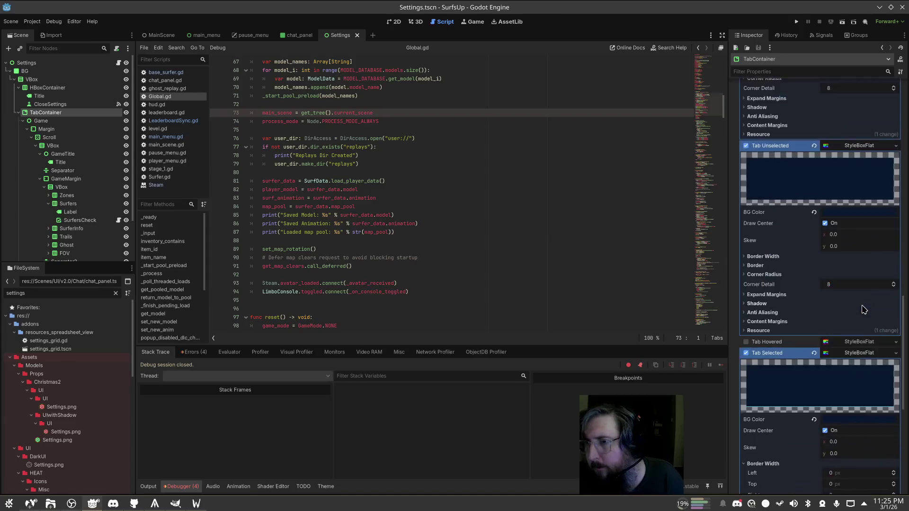
left_click(859, 352)
right_click(860, 342)
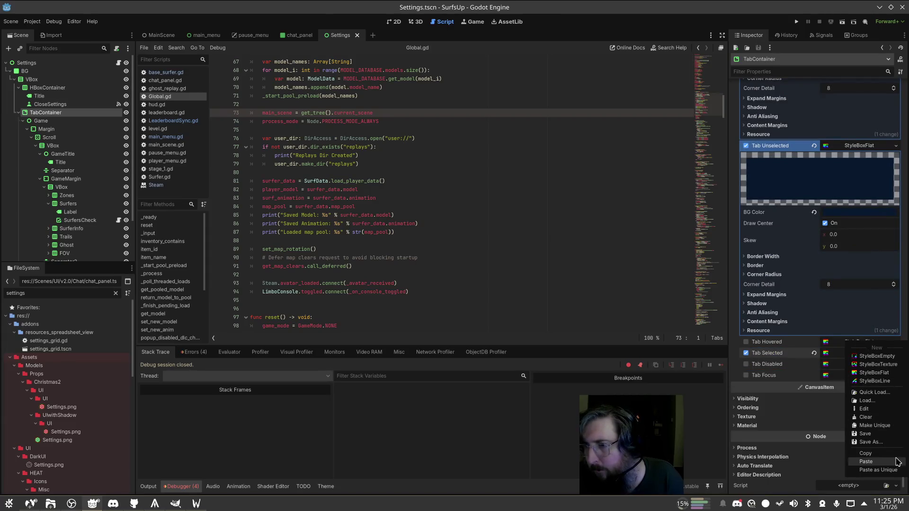
left_click(874, 425)
key("ctrl+s")
right_click(849, 343)
left_click(885, 429)
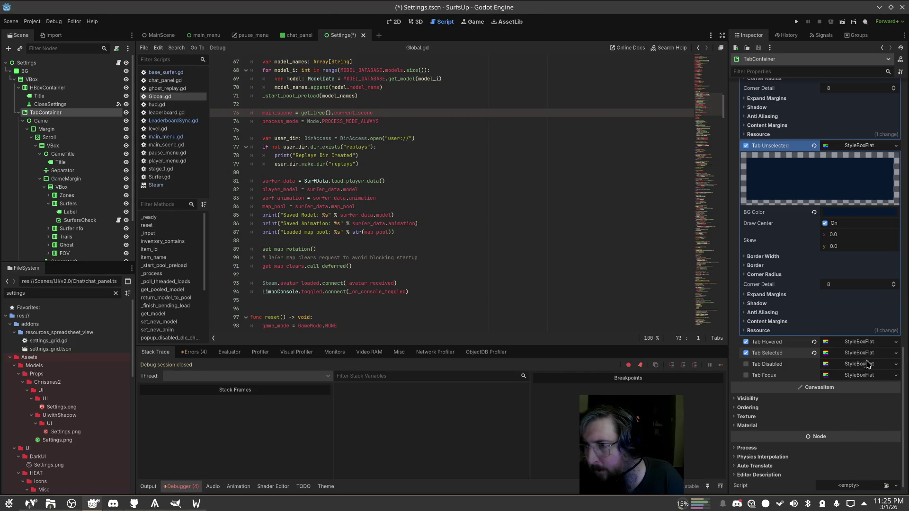
Revert all four hovered-tab content margins to their defaults
left_click(859, 342)
scroll(859, 341, "down", 5)
left_click(766, 290)
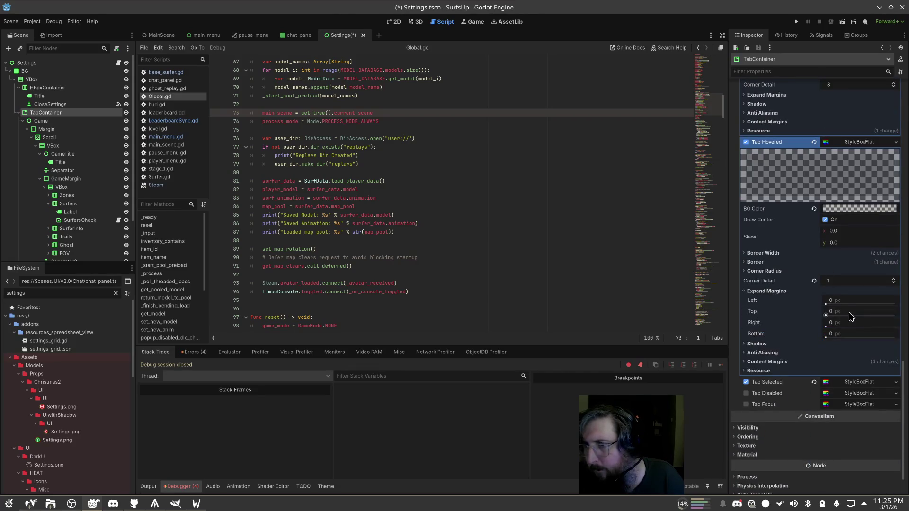
left_click(767, 362)
left_click(816, 370)
left_click(816, 382)
left_click(816, 393)
left_click(816, 404)
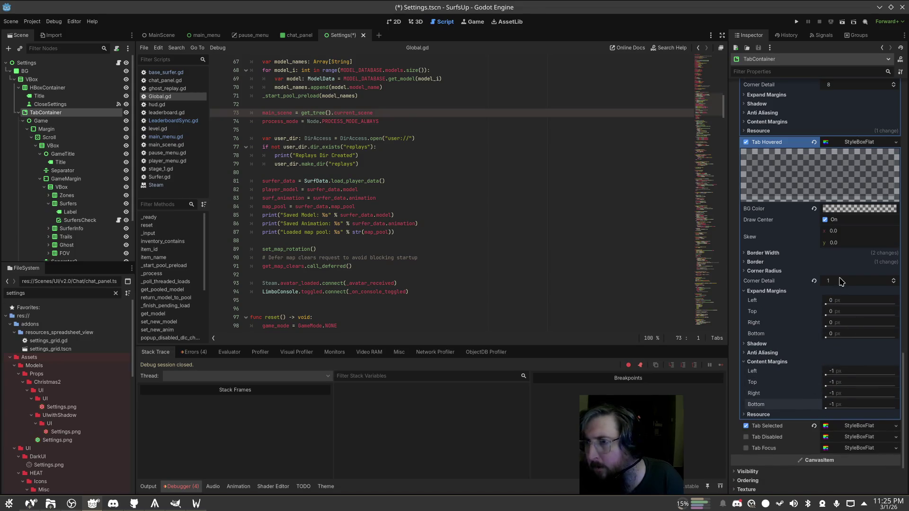
scroll(846, 284, "up", 3)
scroll(847, 296, "down", 6)
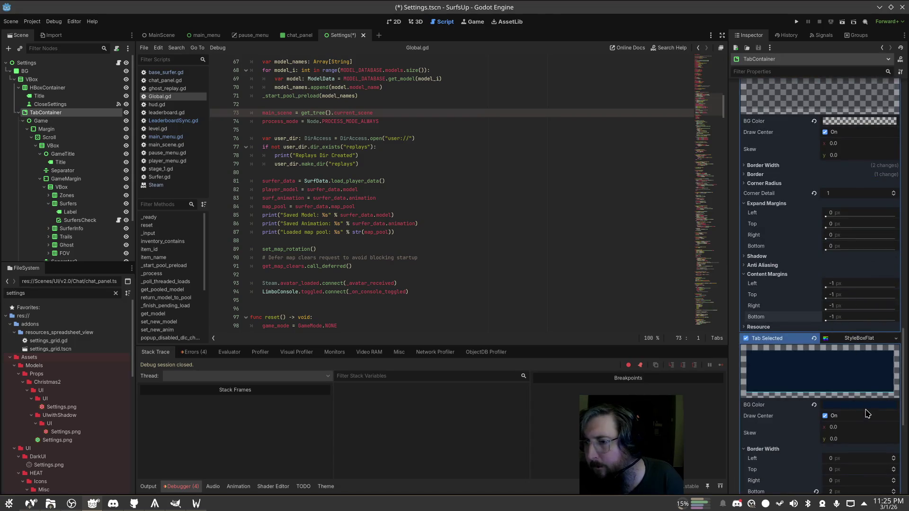
scroll(863, 410, "up", 5)
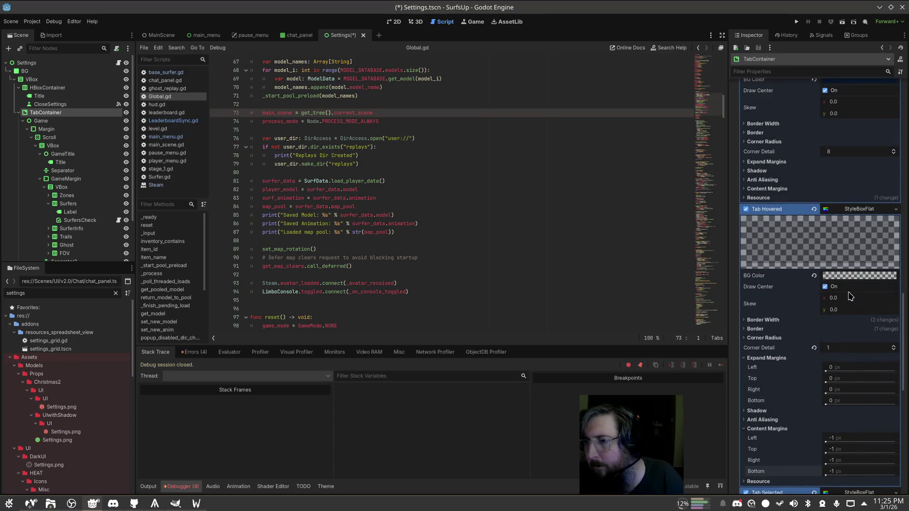
scroll(851, 296, "down", 5)
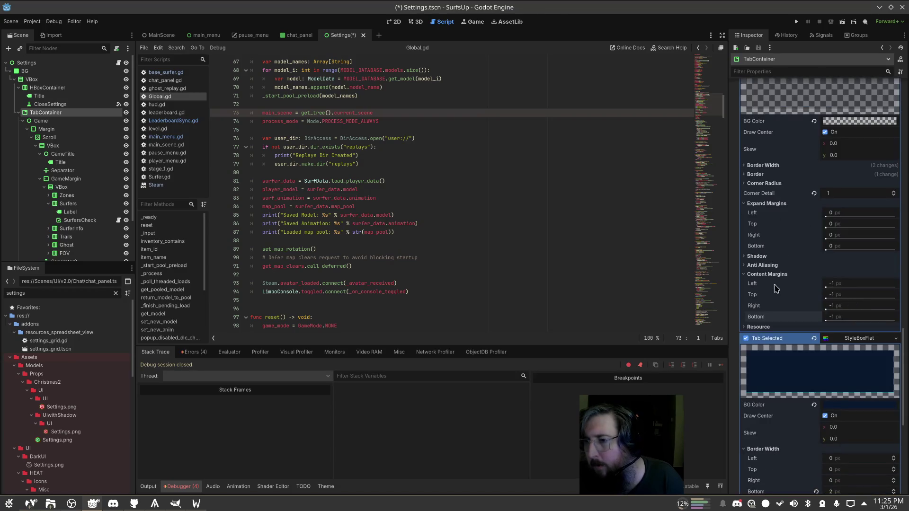
scroll(787, 301, "down", 4)
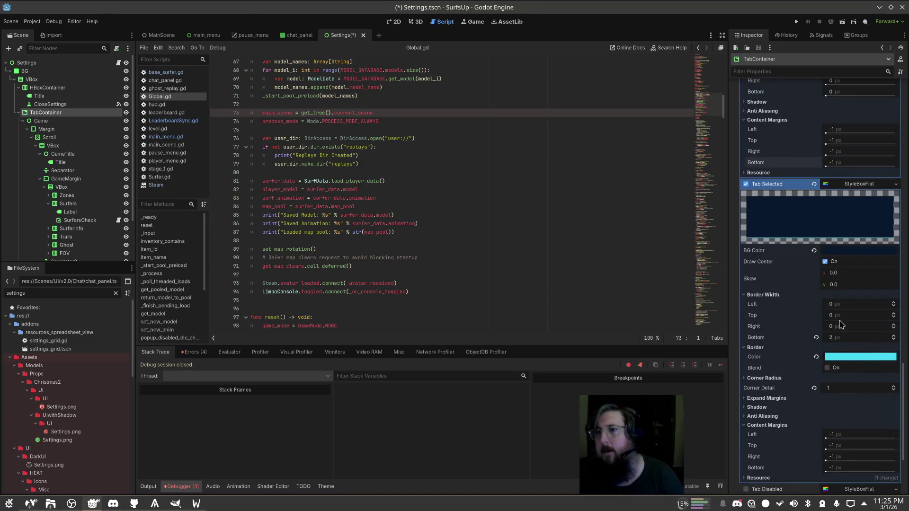
Set hovered-tab border widths to left/right 0 and bottom 1, then run the game
left_click(860, 357)
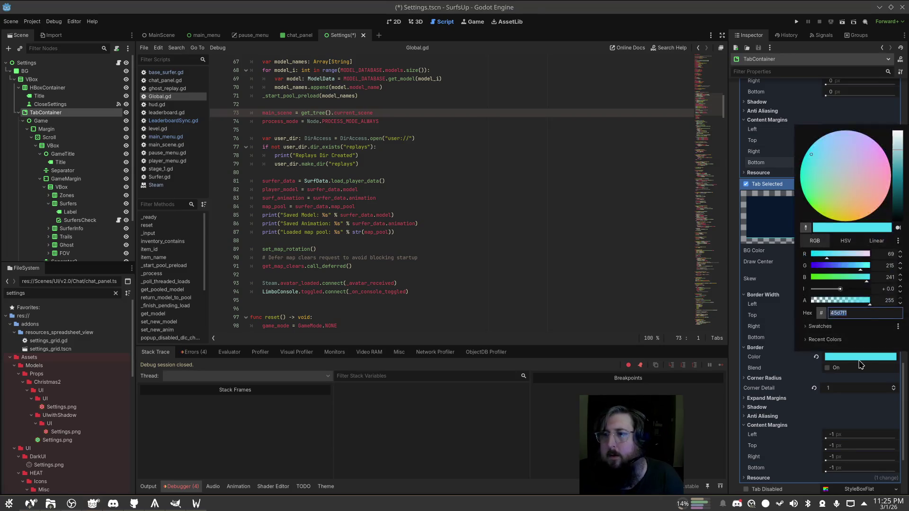
left_click(859, 361)
scroll(895, 288, "up", 4)
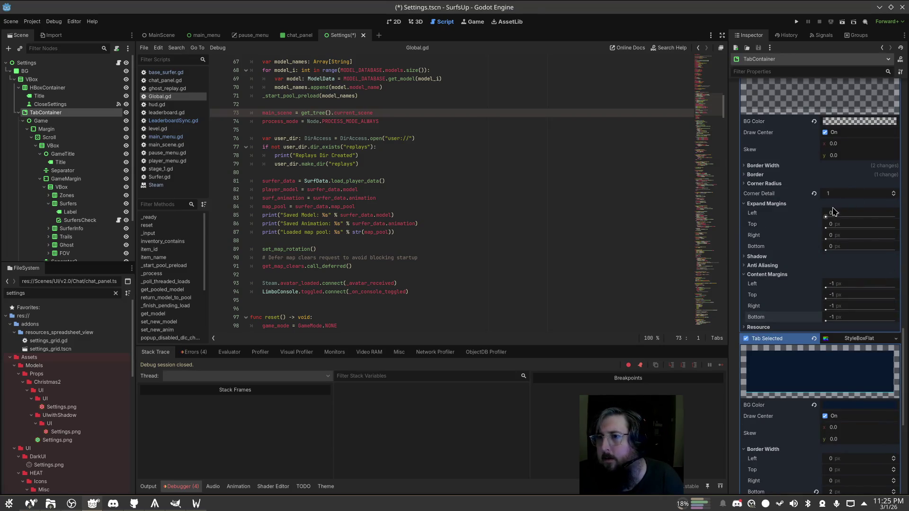
left_click(757, 174)
left_click(851, 184)
left_click(851, 183)
left_click(836, 166)
left_click(814, 176)
left_click(816, 197)
left_click(836, 209)
type("1")
key("Tab")
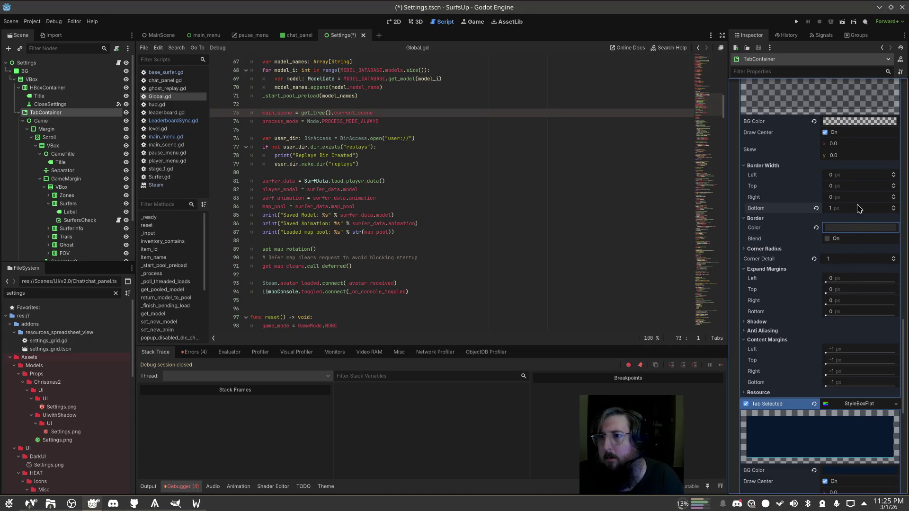
scroll(856, 160, "up", 2)
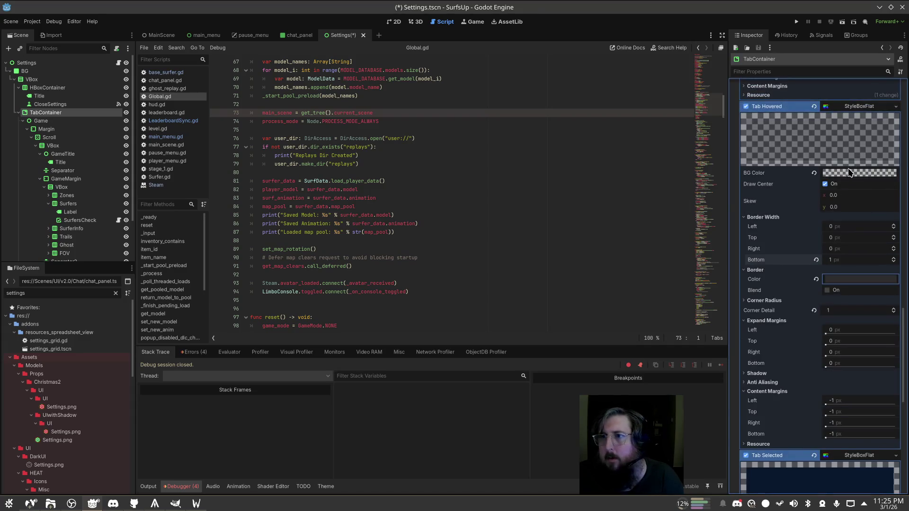
left_click(842, 22)
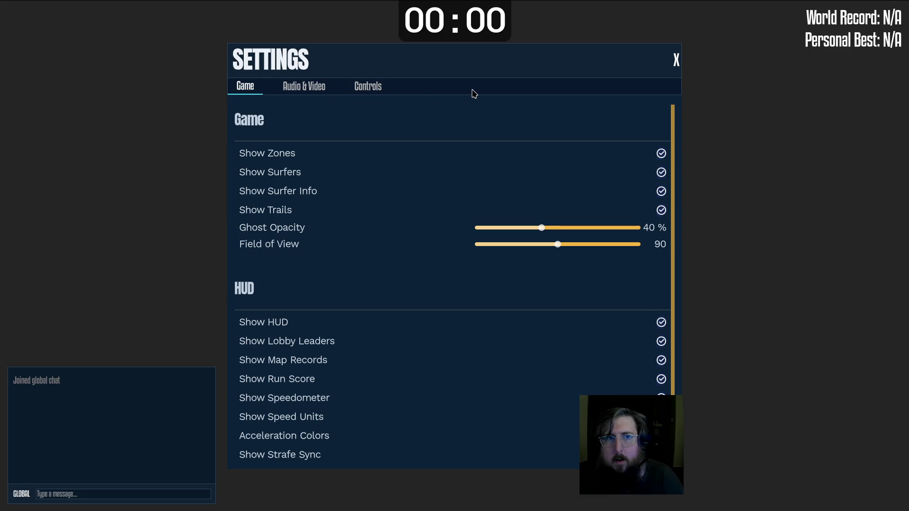
Cycle twice through the Game, Audio & Video and Controls tabs in the running game
left_click(304, 86)
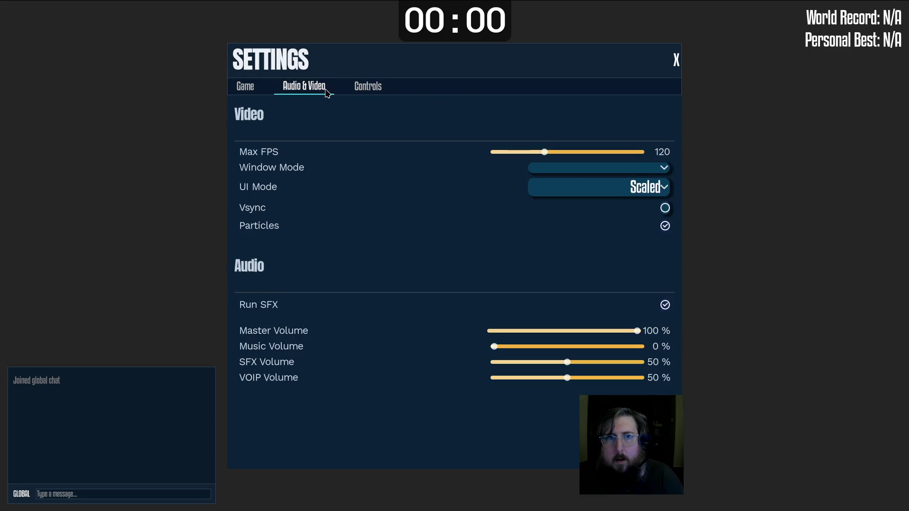
left_click(369, 87)
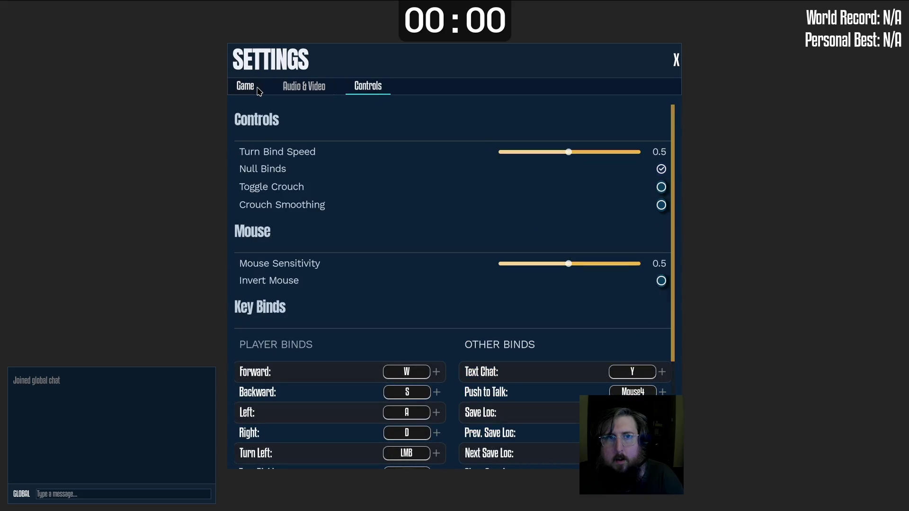
left_click(250, 89)
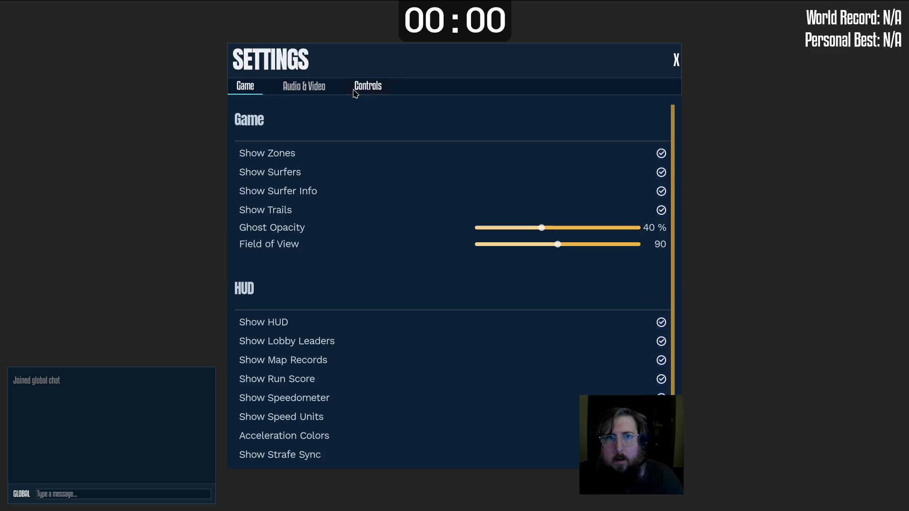
left_click(305, 90)
left_click(365, 87)
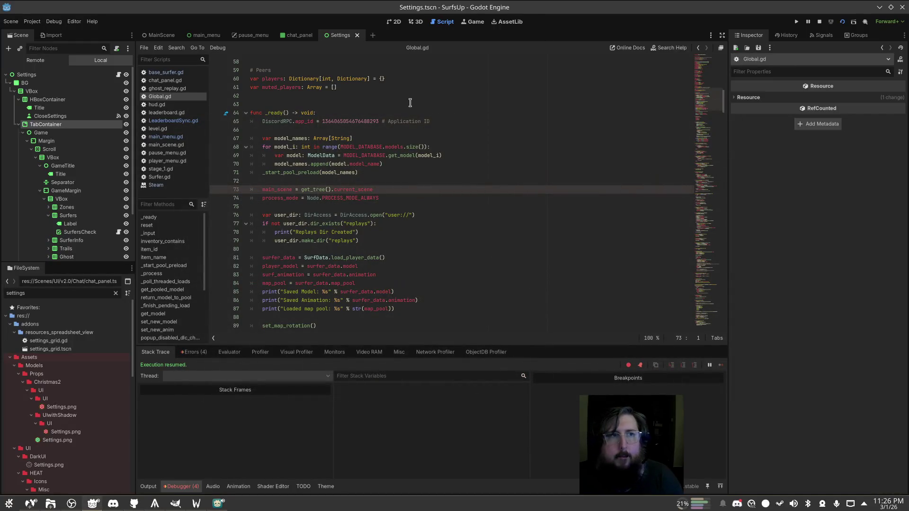
Revert the TabContainer's Tab Hovered BG colour and replace Tab Hovered with a new StyleBoxEmpty
left_click(59, 132)
left_click(47, 124)
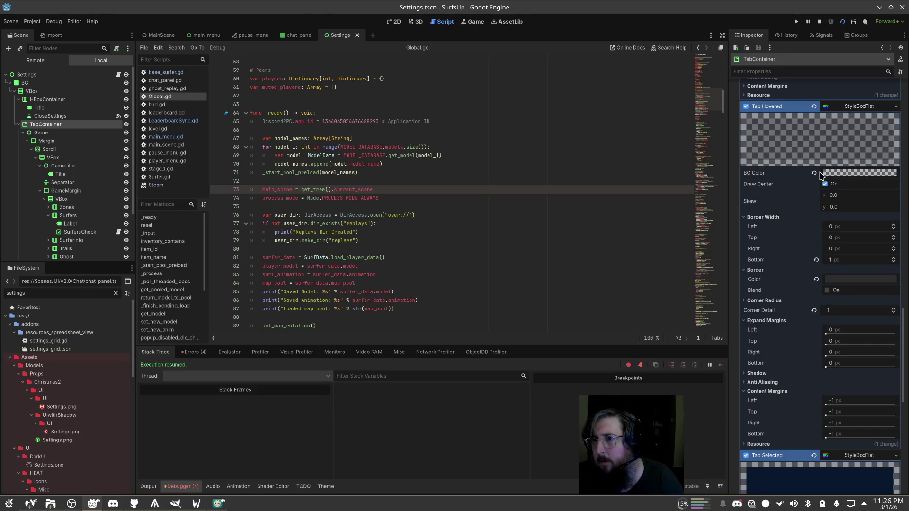
left_click(813, 174)
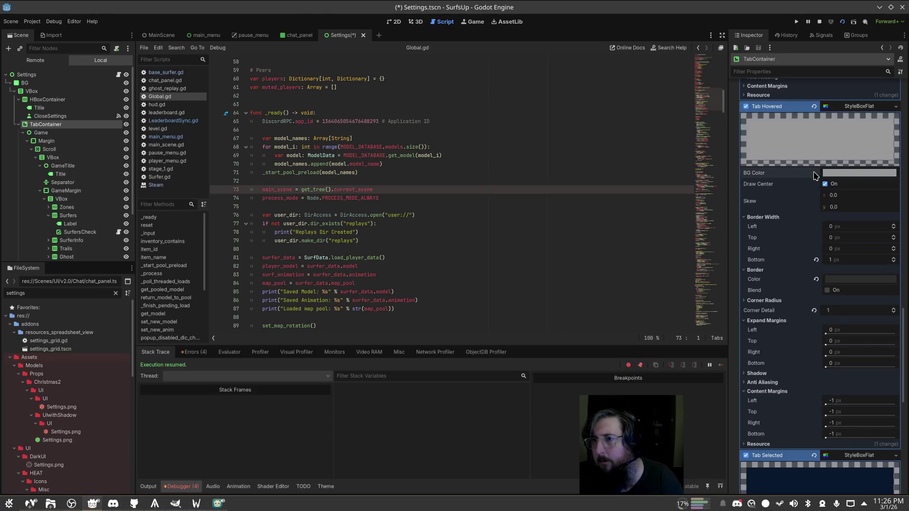
left_click(895, 106)
left_click(873, 122)
Save the scene, run the game to test the hover look, then close it
key("ctrl+s")
left_click(797, 22)
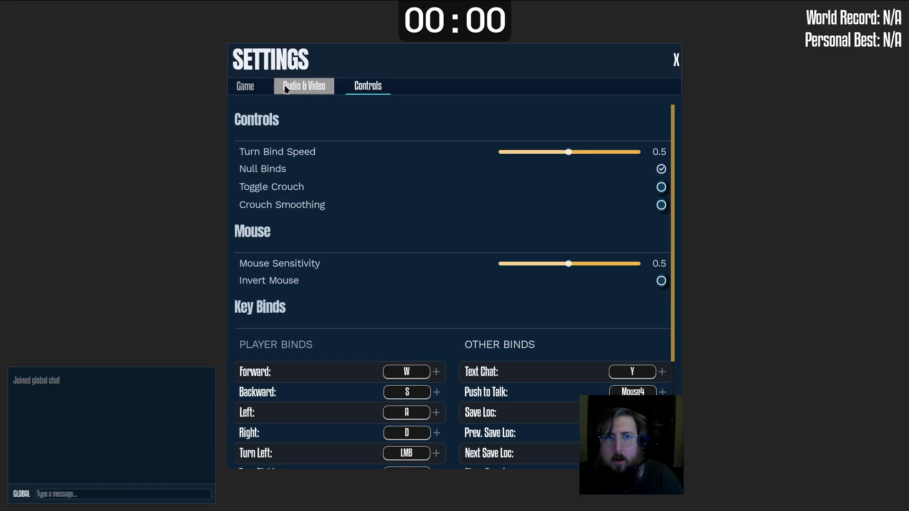
key("F8")
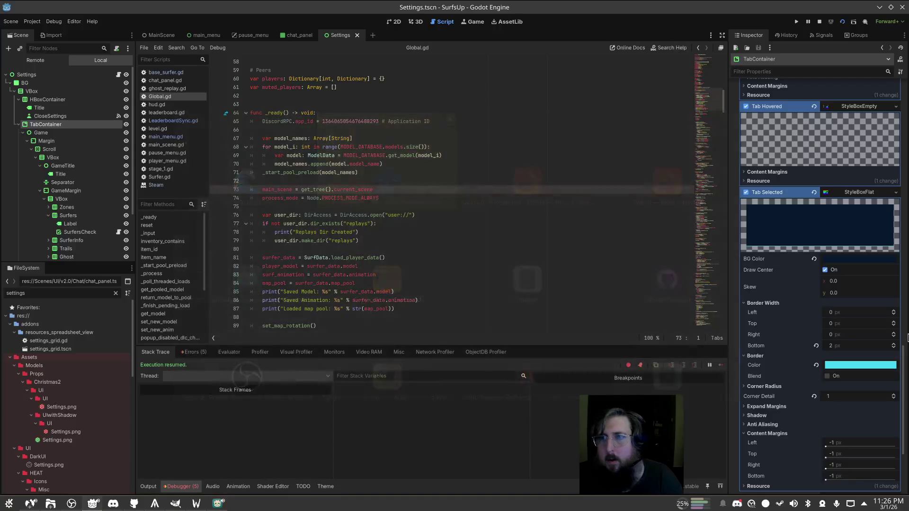
Locate and select main_scene on line 73 of Global.gd
left_click(794, 171)
left_click(794, 171)
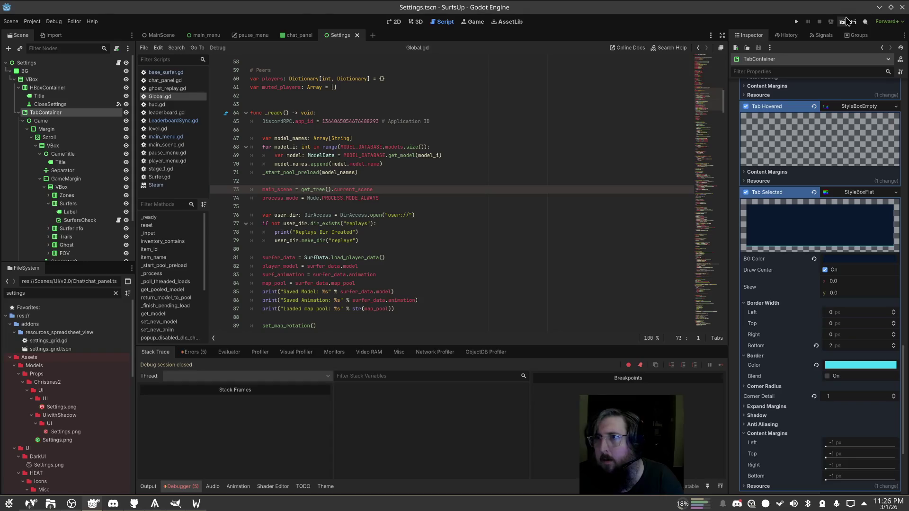
left_click(285, 183)
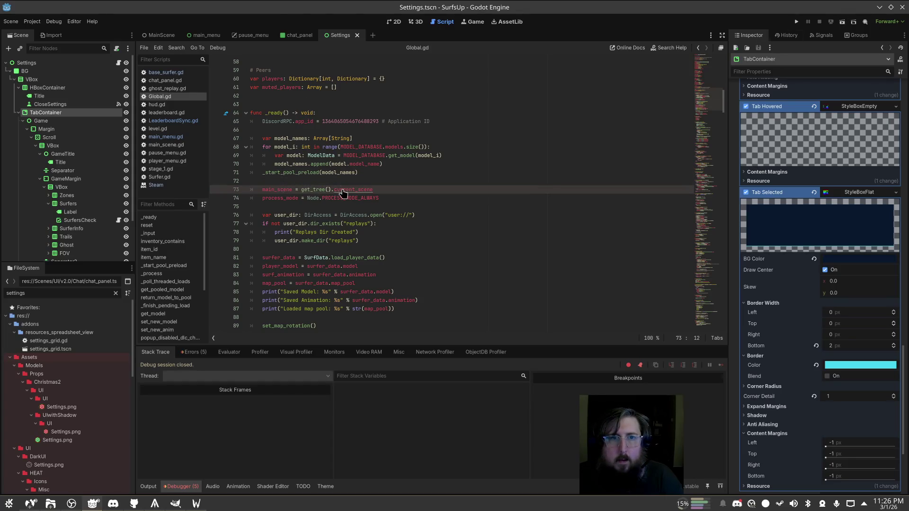
left_click(290, 189, "ctrl")
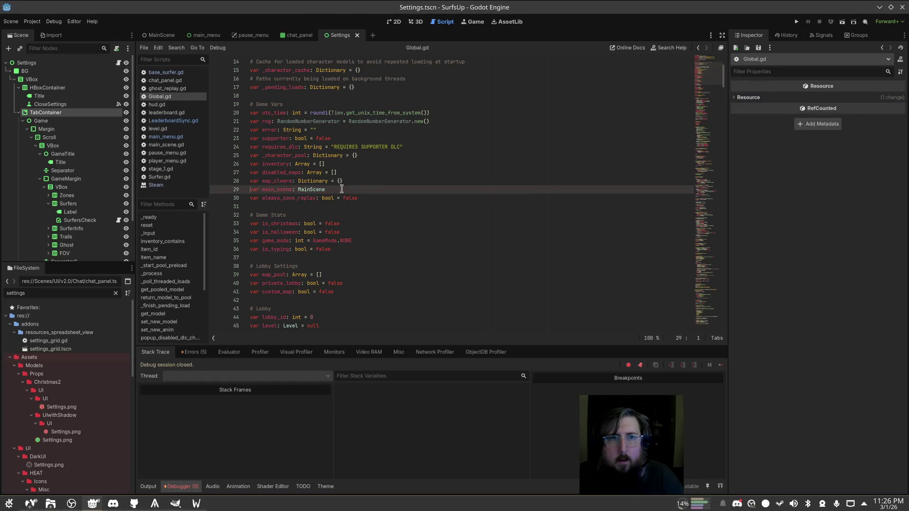
key("alt+Left")
left_click(286, 188)
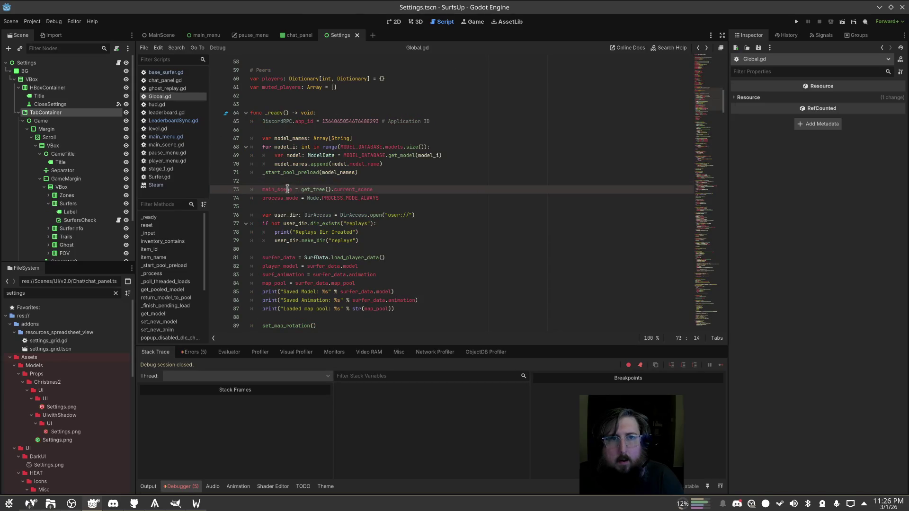
scroll(406, 213, "up", 4)
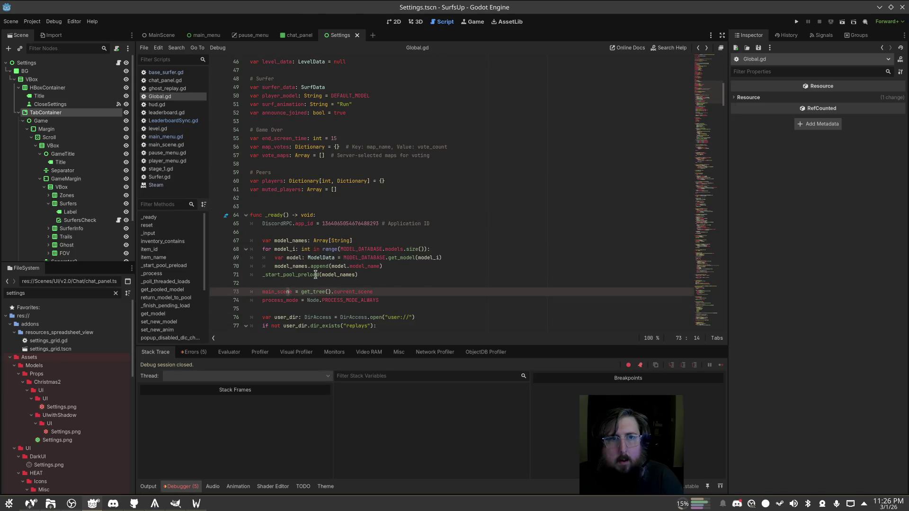
double_click(278, 290)
Change main_scene's type on line 29 from MainScene to Node and run the game
key("ctrl+f")
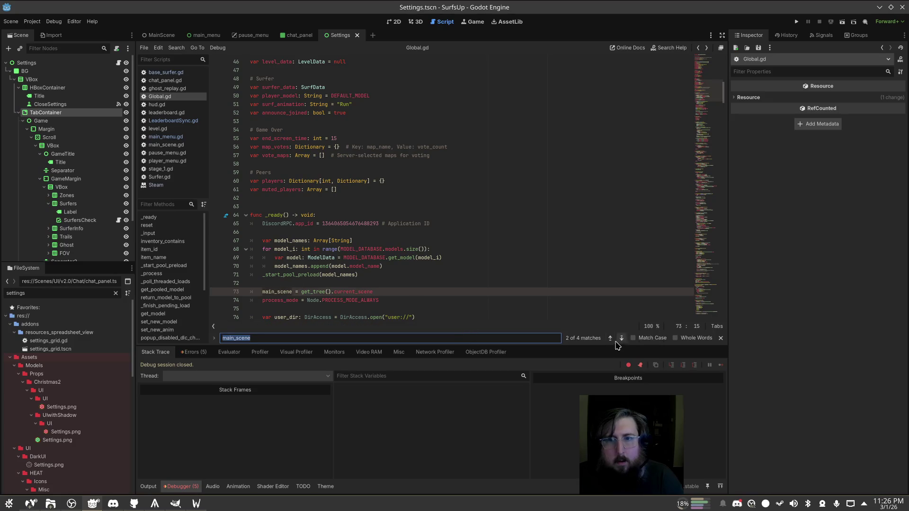
left_click(609, 338)
left_click(384, 180)
left_click(387, 190)
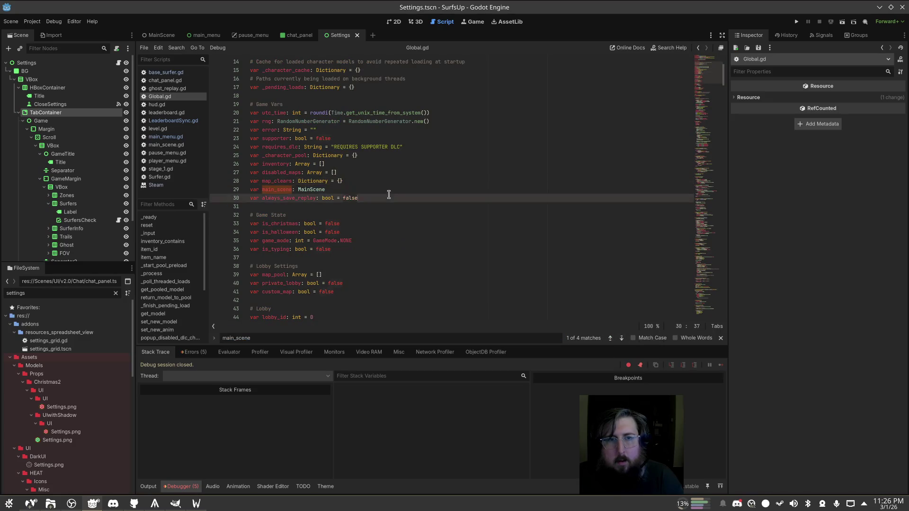
key("ctrl+BackSpace")
type("Nod")
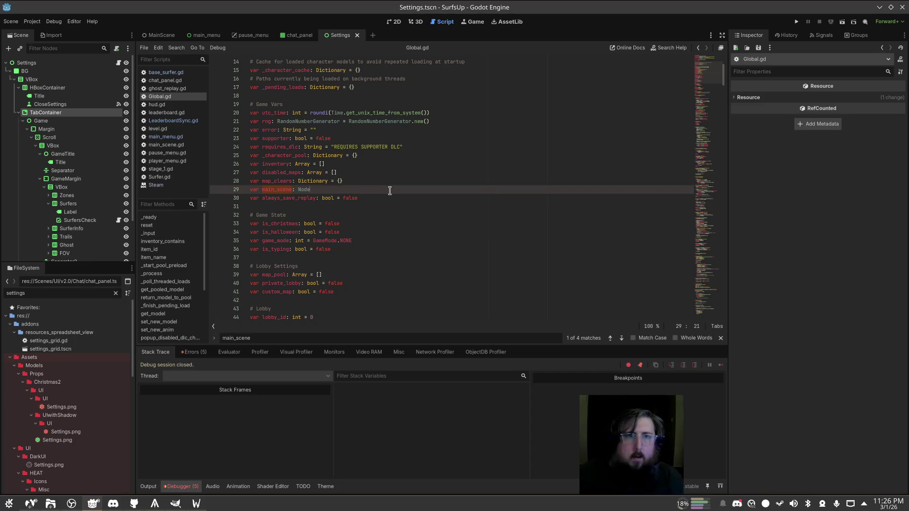
left_click(493, 156)
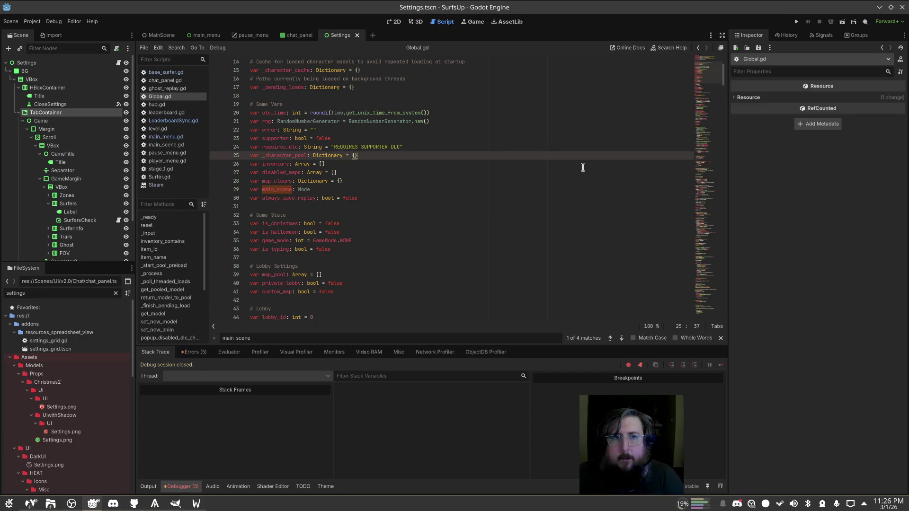
left_click(842, 21)
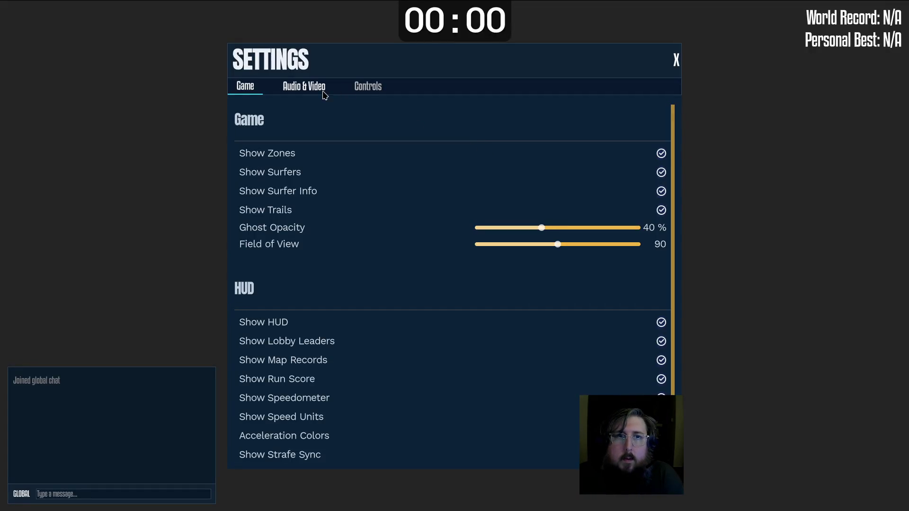
Switch repeatedly between the Game, Audio & Video and Controls tabs of the in-game Settings panel
left_click(319, 89)
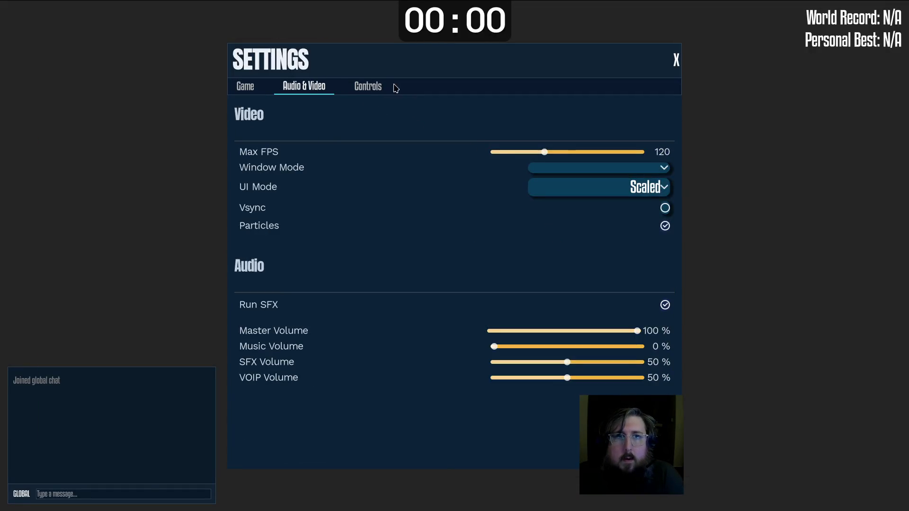
left_click(374, 87)
left_click(251, 86)
left_click(281, 86)
left_click(372, 92)
left_click(281, 86)
left_click(345, 86)
left_click(260, 83)
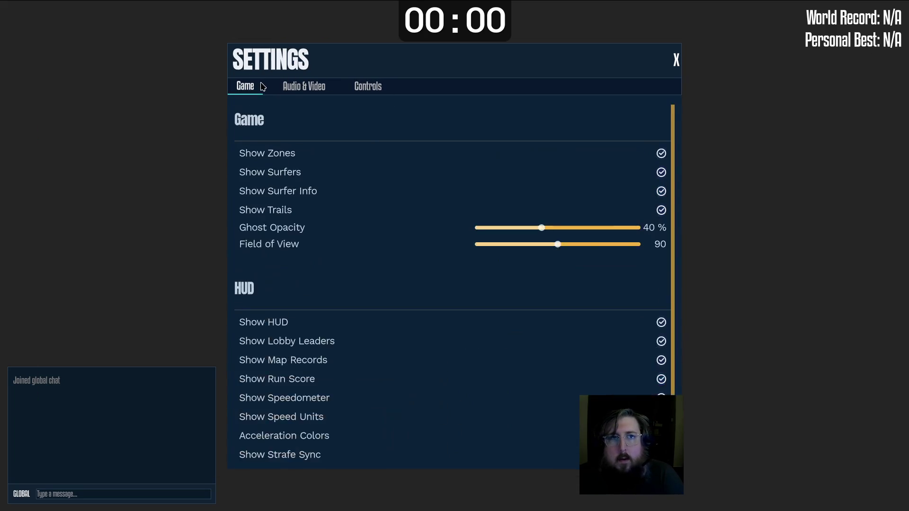
left_click(311, 95)
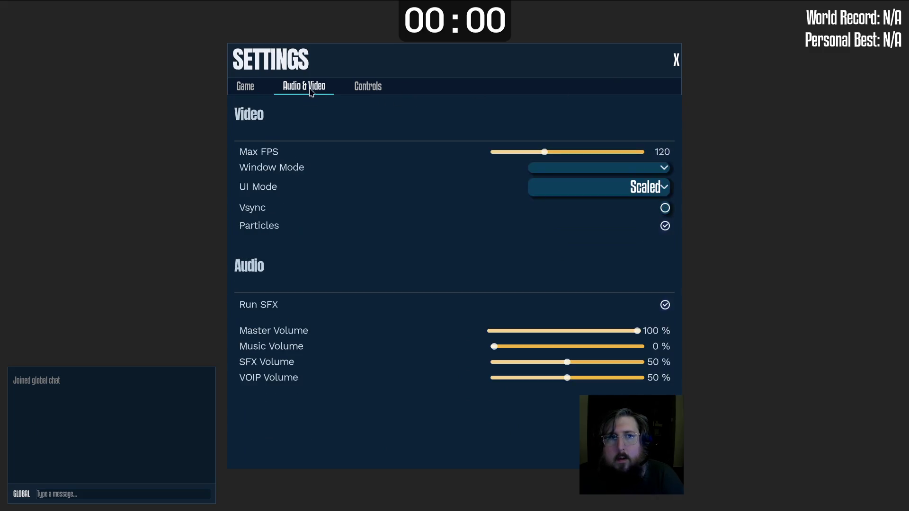
left_click(386, 95)
left_click(252, 87)
left_click(304, 87)
left_click(367, 86)
left_click(256, 89)
Close Settings, open the pause menu, and leave the game back to the editor
left_click(675, 59)
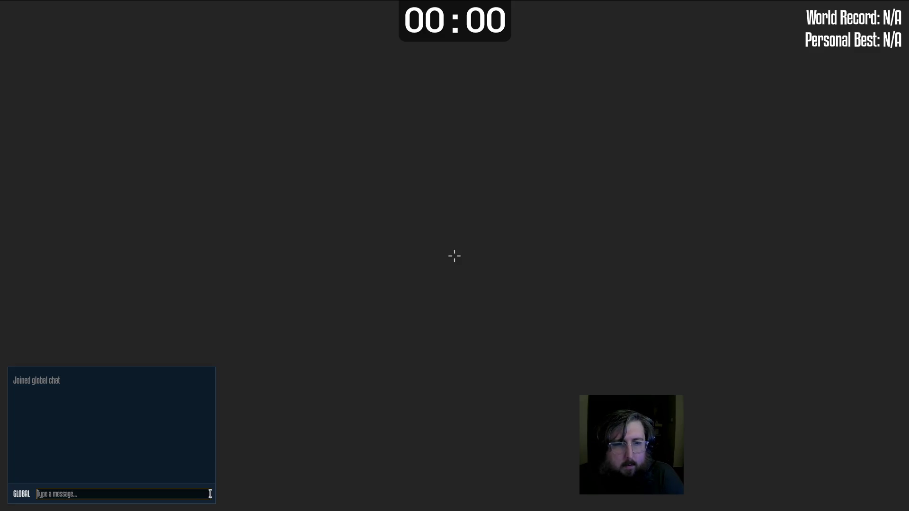
key("Escape")
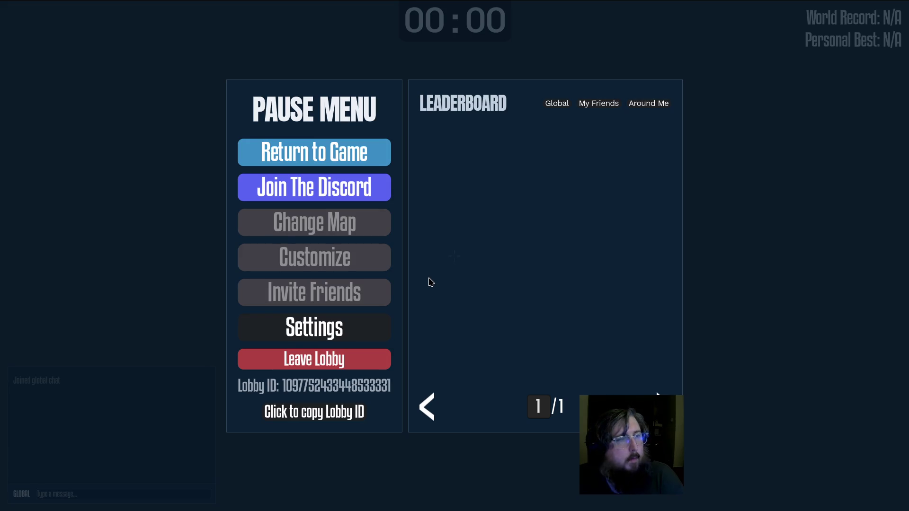
key("F8")
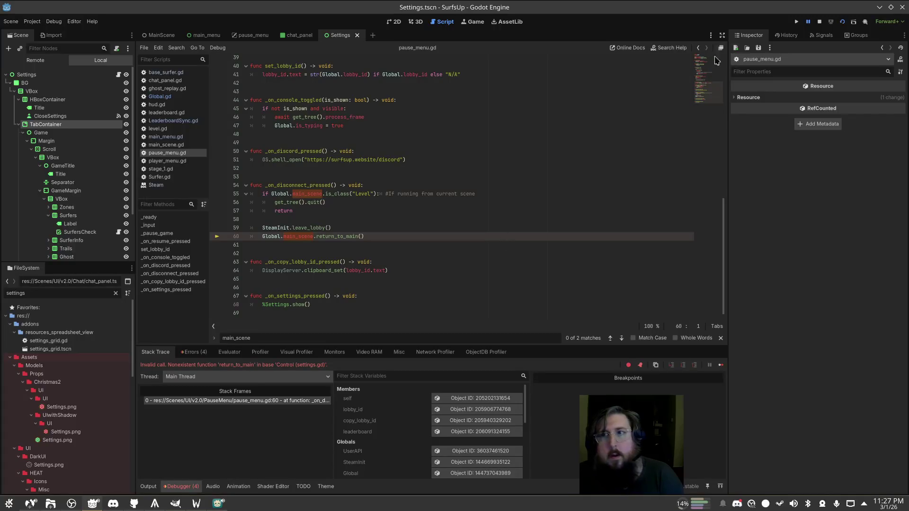
Revert Project Settings' Display > Window Mode from Fullscreen to default, then run the game
left_click(31, 22)
left_click(47, 53)
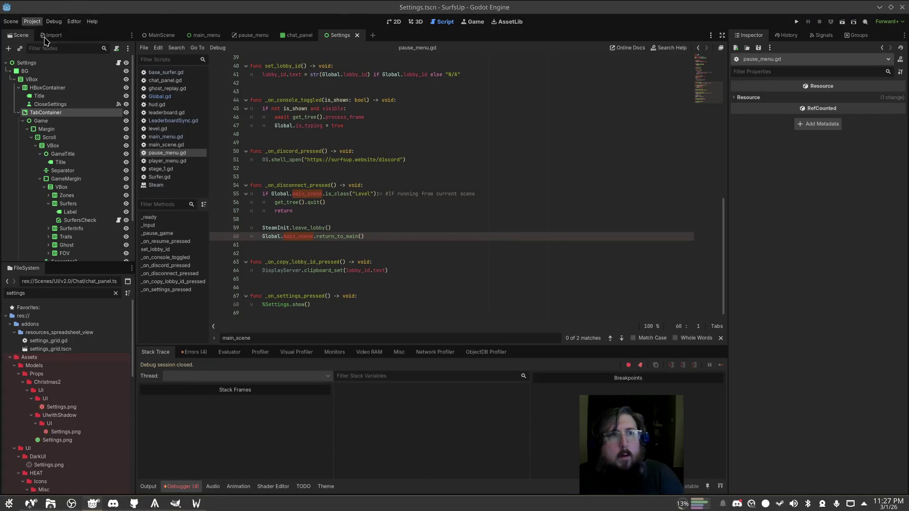
left_click(31, 21)
left_click(42, 32)
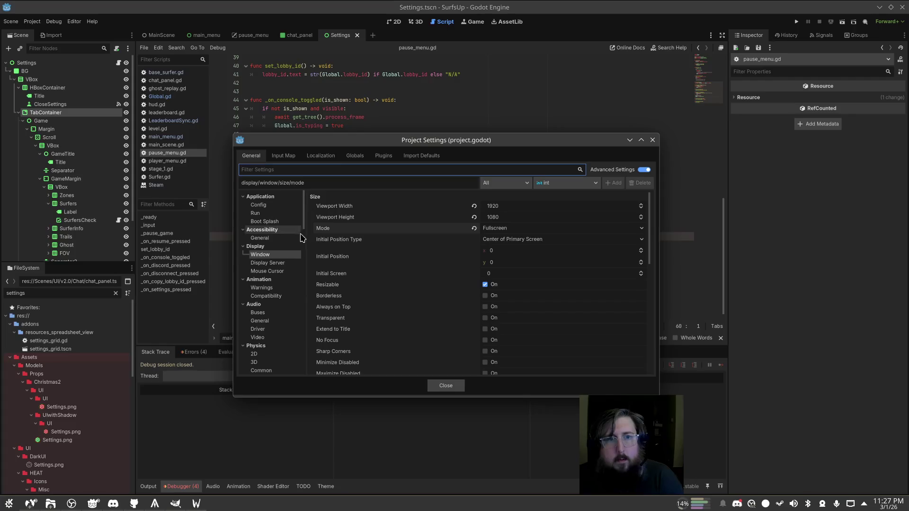
left_click(474, 229)
left_click(443, 385)
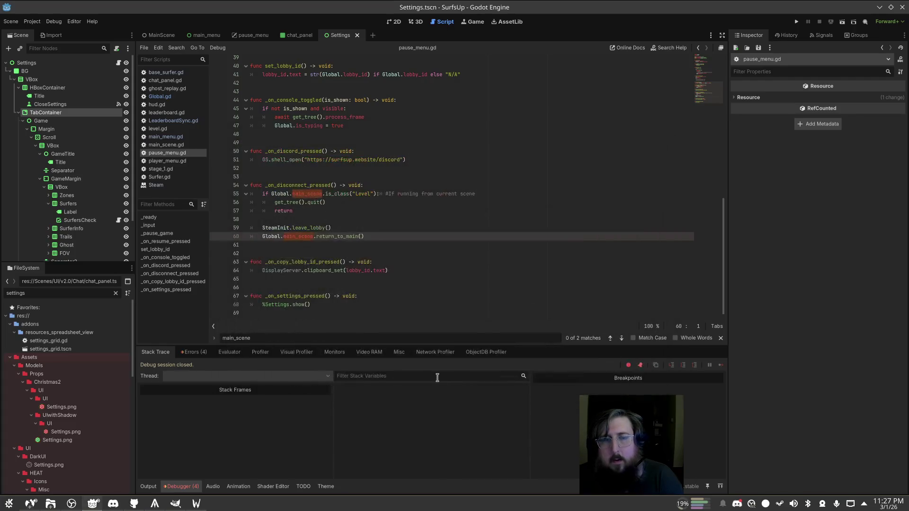
left_click(797, 22)
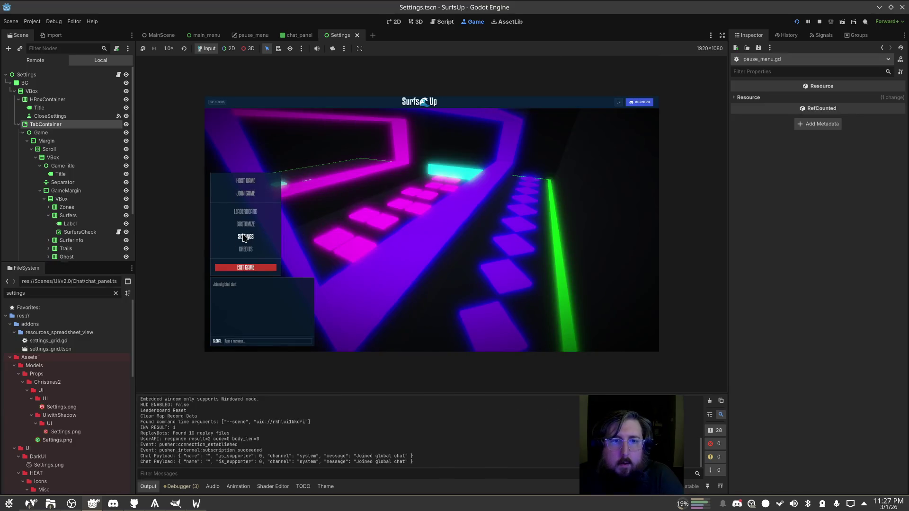
Open and close the embedded game's Settings panel, then stop the game
left_click(243, 238)
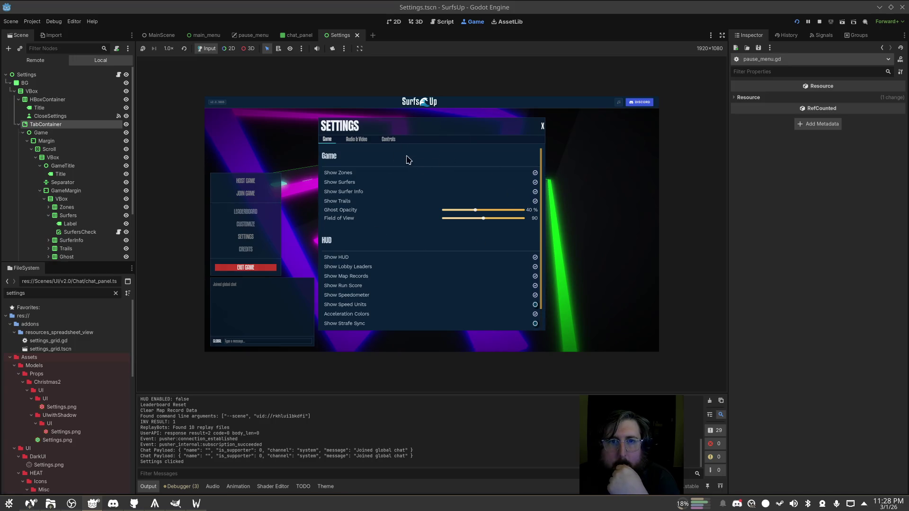
left_click(543, 127)
left_click(819, 21)
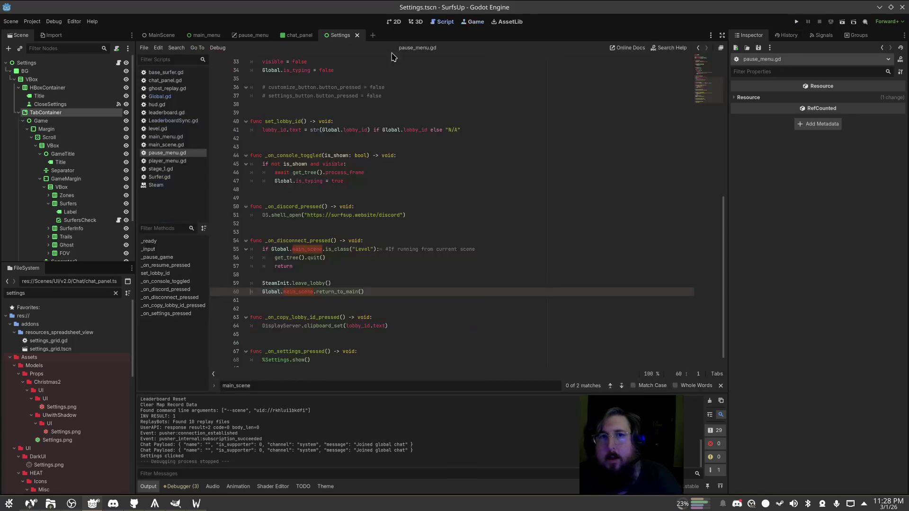
Check the BG node's panel background colour value
left_click(25, 70)
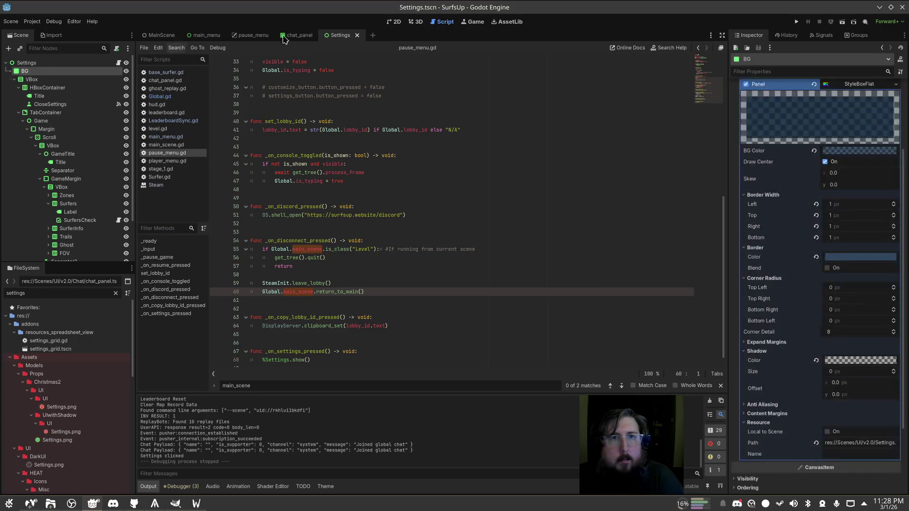
left_click(847, 151)
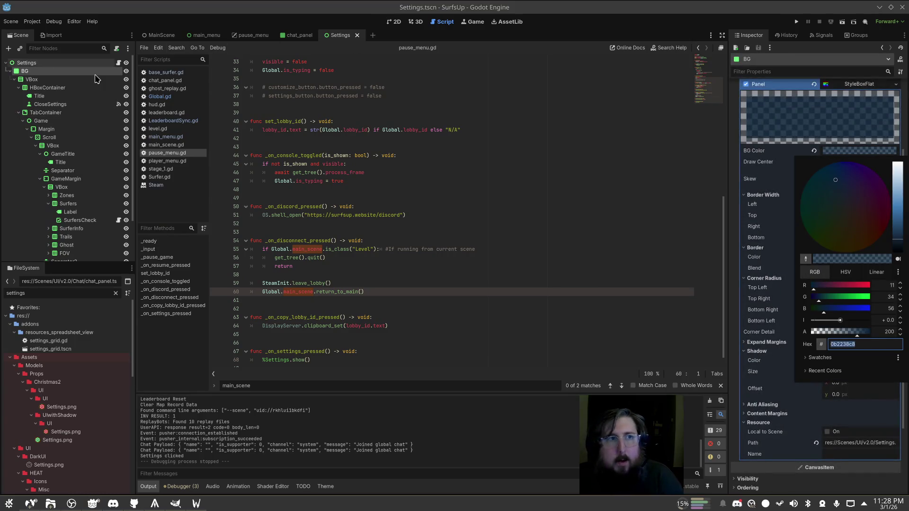
left_click(45, 112)
Set the TabContainer Panel style's BG colour alpha to 0, save, and run the game
left_click(45, 112)
scroll(869, 258, "up", 5)
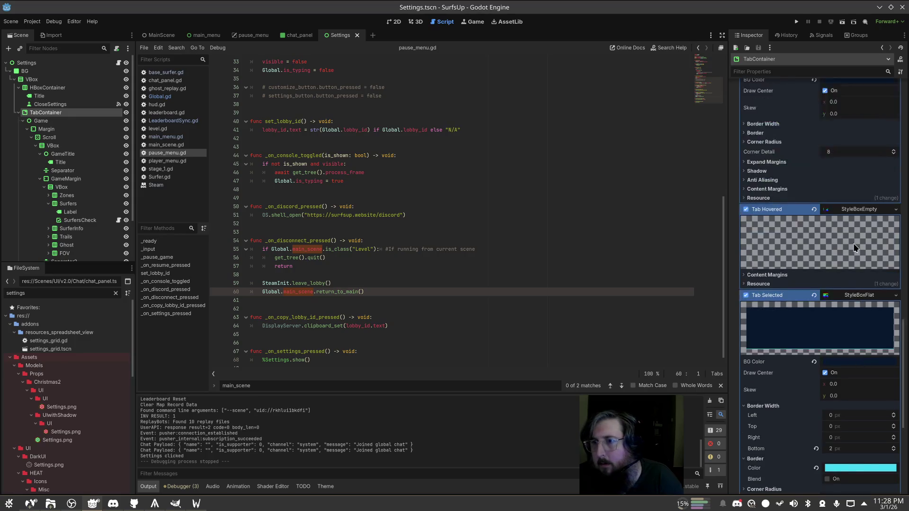
scroll(847, 264, "up", 10)
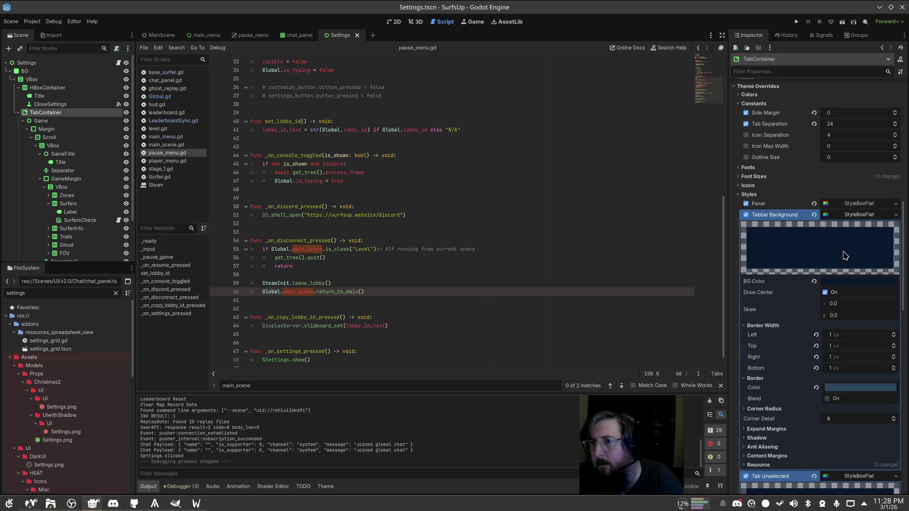
left_click(862, 269)
left_click(874, 268)
key("ctrl+s")
left_click(798, 22)
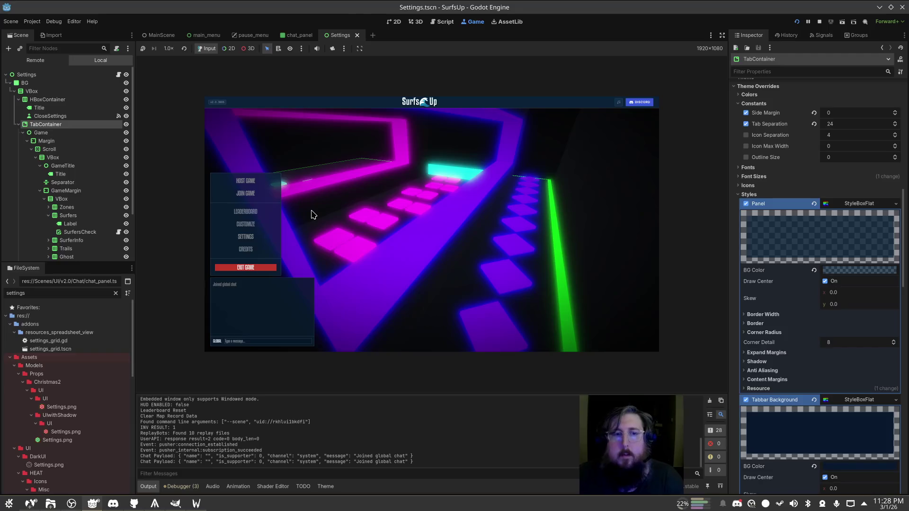
Back in Godot, open the Settings panel from the embedded game's main menu
key("alt+Tab")
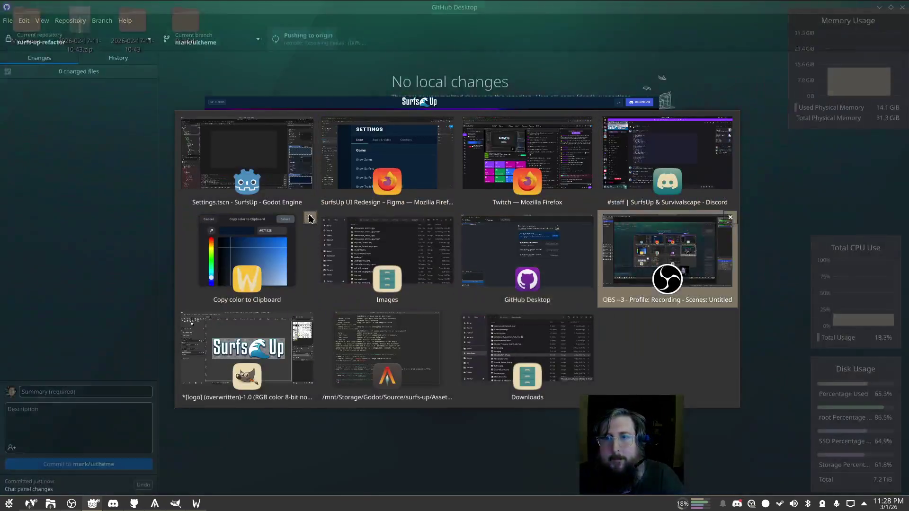
left_click(246, 156)
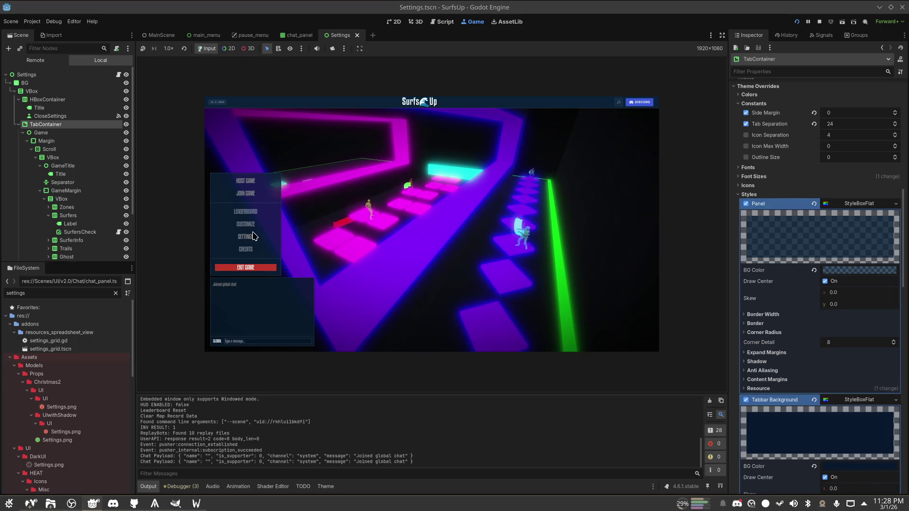
left_click(246, 236)
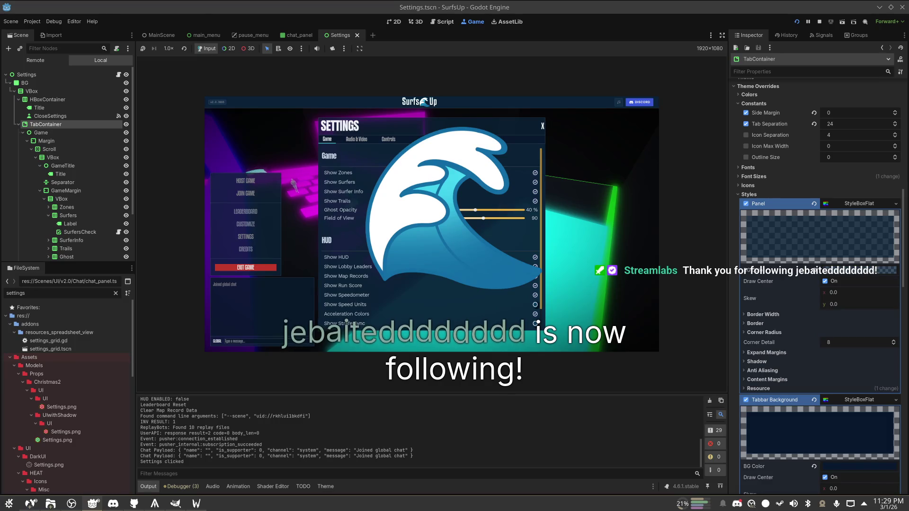
key("alt+Tab")
key("Tab")
key("Tab")
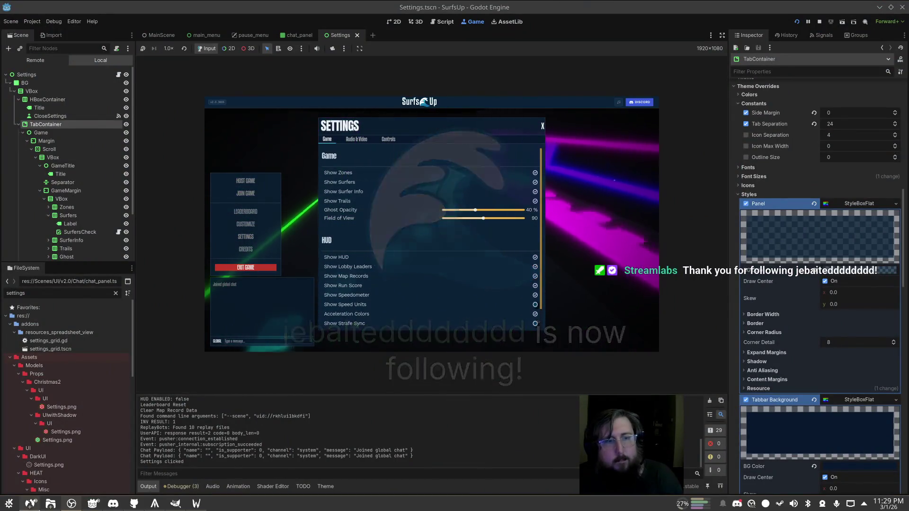
left_click(437, 227)
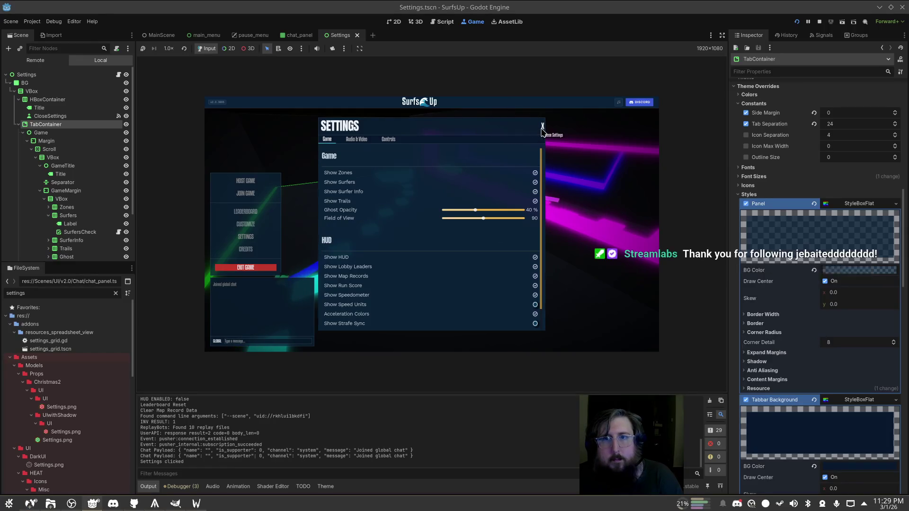
left_click(542, 125)
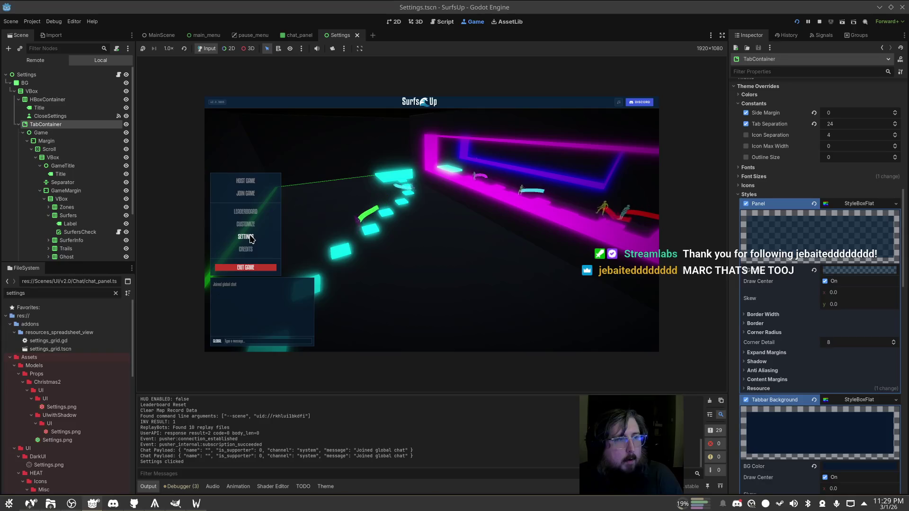
left_click(248, 238)
left_click(250, 240)
left_click(248, 238)
left_click(248, 238)
left_click(248, 238)
left_click(247, 194)
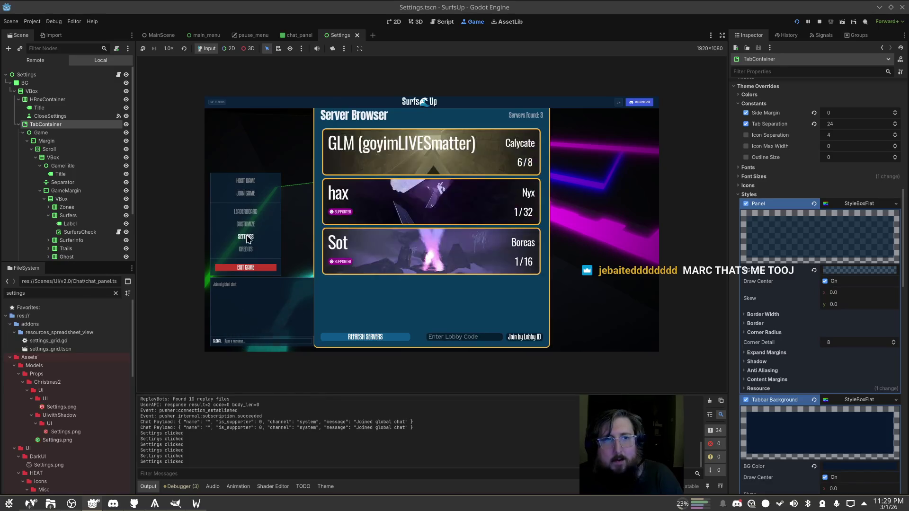
left_click(249, 238)
left_click(249, 238)
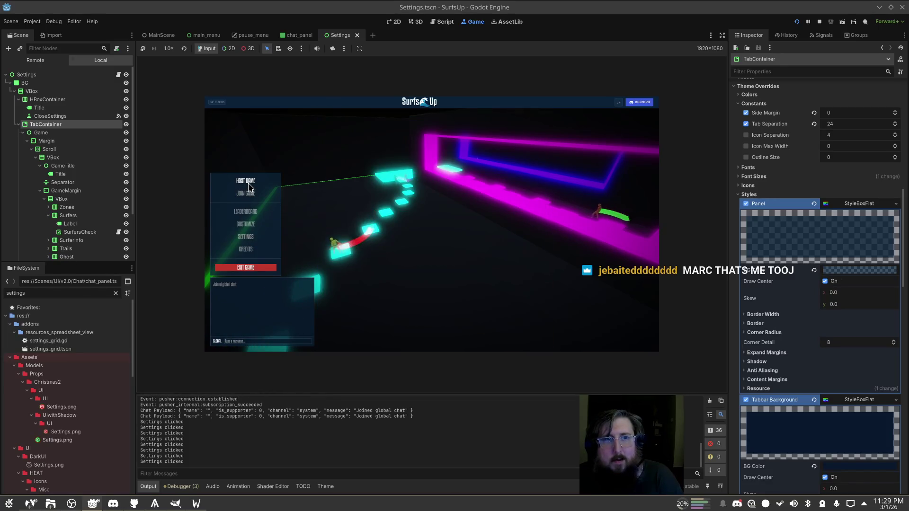
left_click(248, 185)
left_click(250, 187)
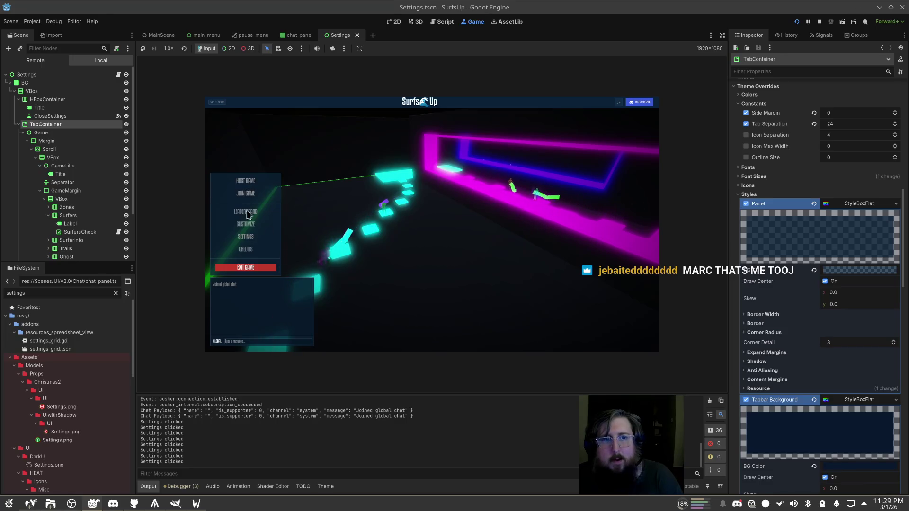
left_click(247, 214)
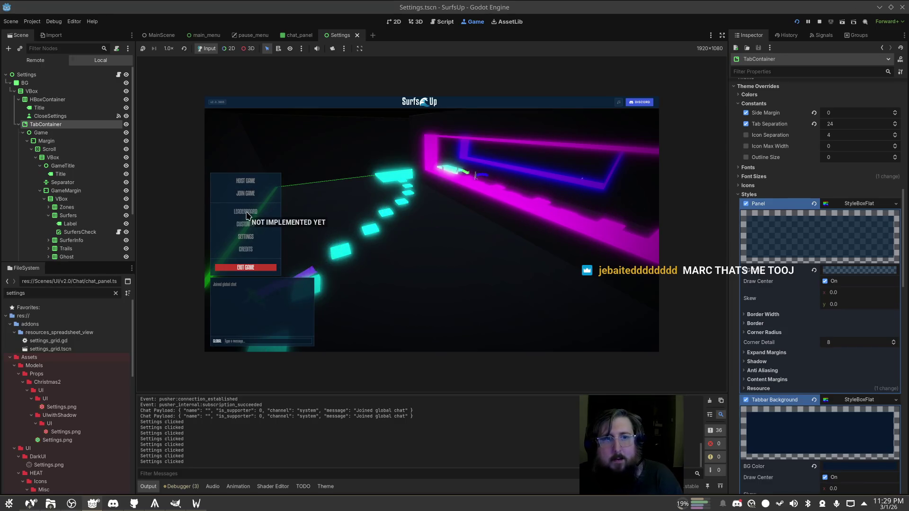
left_click(248, 238)
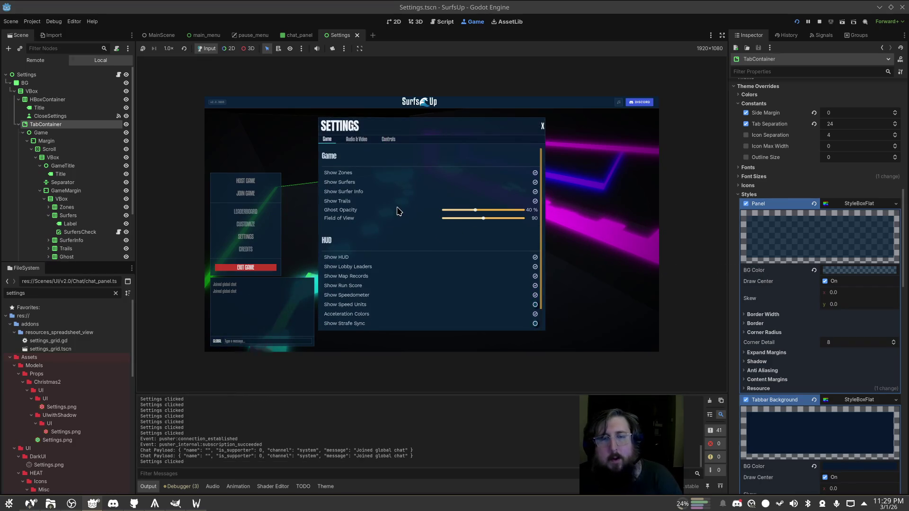
scroll(414, 197, "down", 2)
scroll(412, 195, "up", 2)
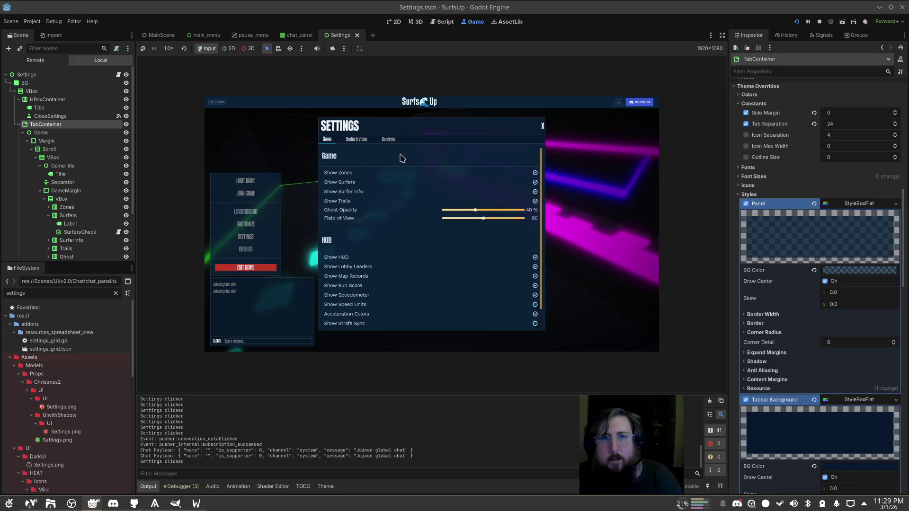
left_click(357, 139)
left_click(387, 139)
left_click(360, 139)
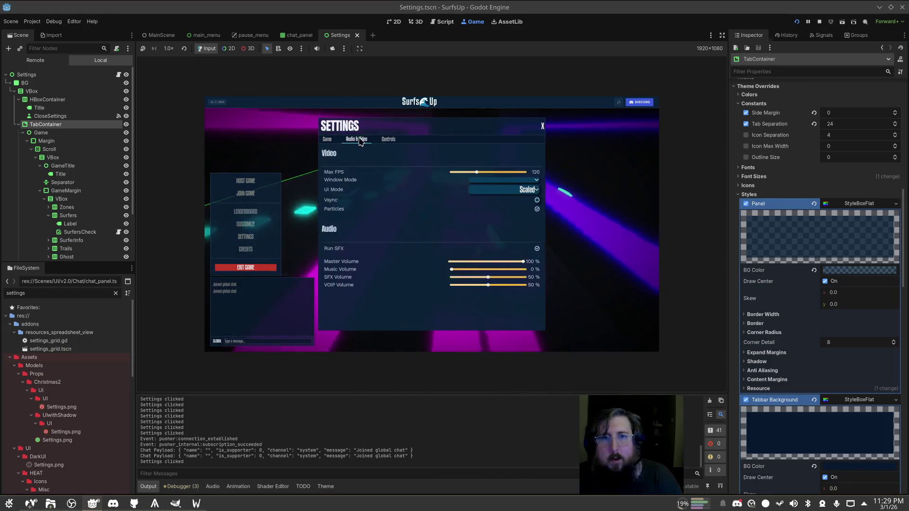
left_click(327, 139)
left_click(356, 139)
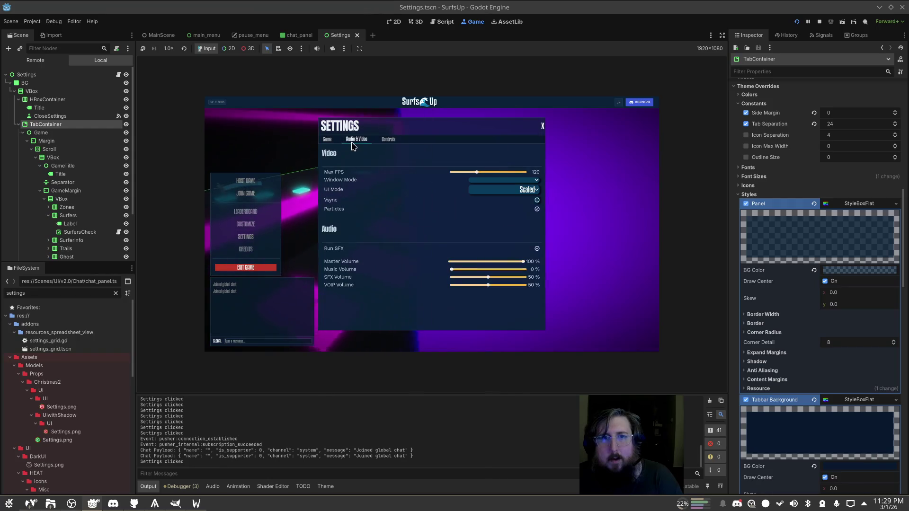
left_click(543, 126)
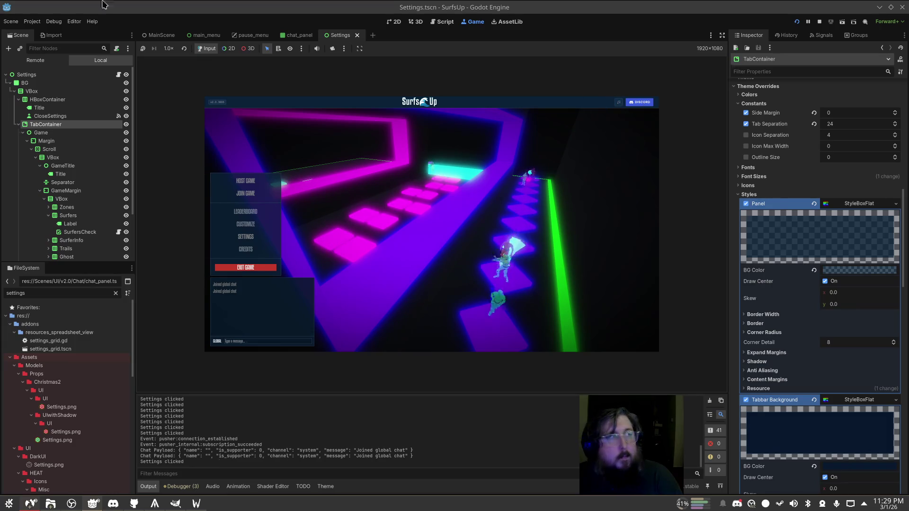
Return to Godot, send a greeting in the game's global chat, and stop the game
key("alt+Tab")
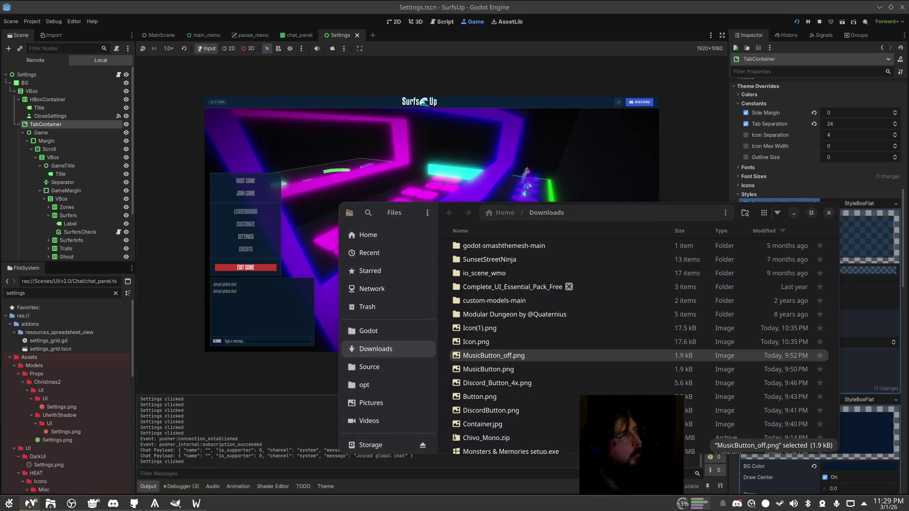
left_click(713, 148)
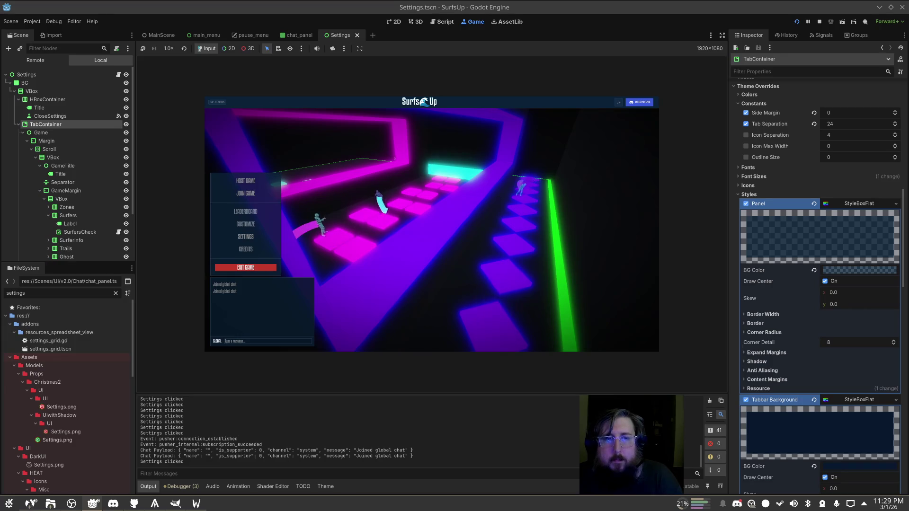
key("Return")
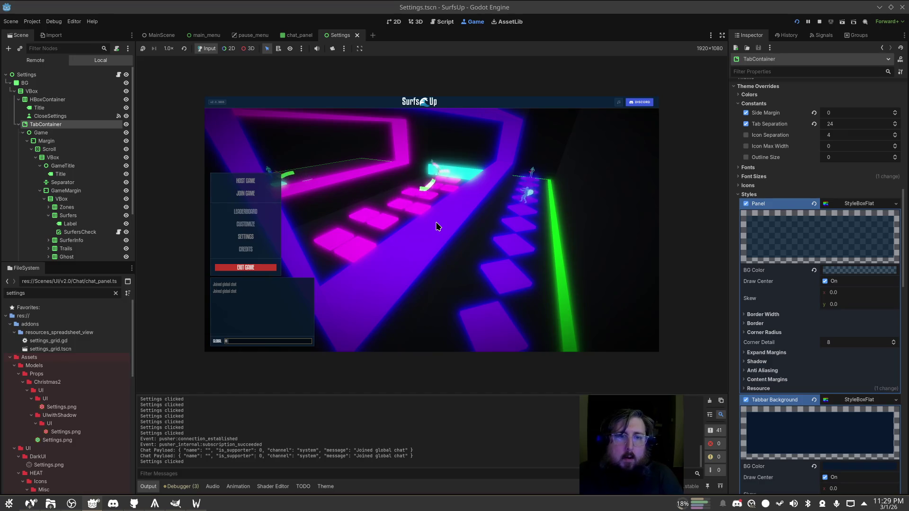
type("hi yall")
key("Return")
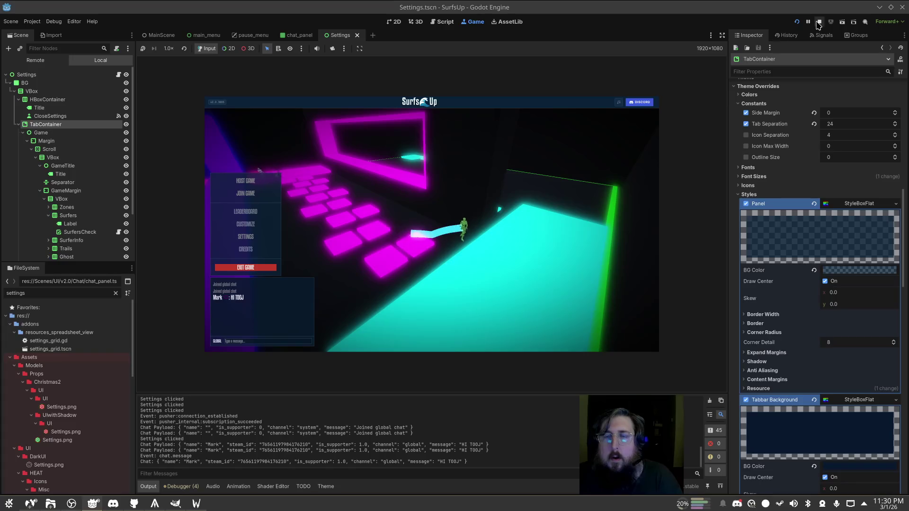
left_click(818, 23)
Switch to the 2D view and open the main_menu scene
left_click(415, 21)
left_click(394, 22)
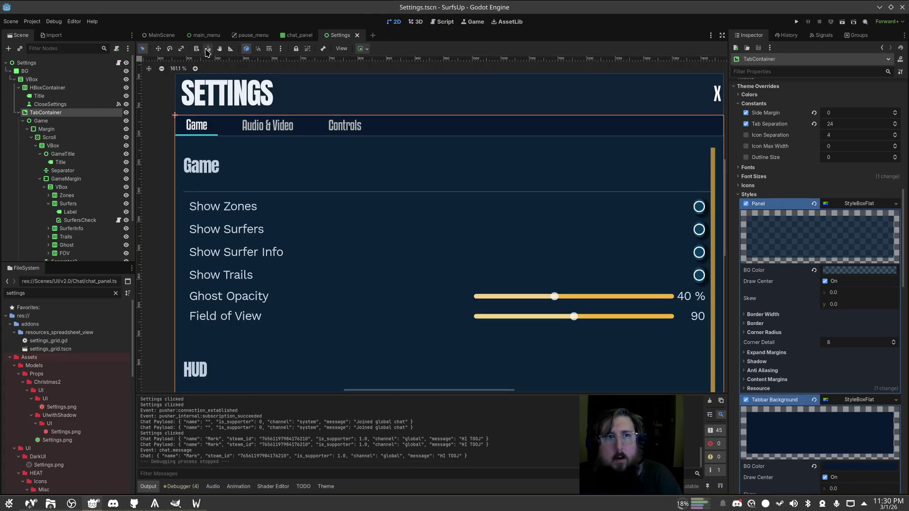
left_click(204, 35)
left_click(848, 344)
left_click(848, 343)
Make the Header panel's background colour transparent, save main_menu, and run the project
left_click(338, 133)
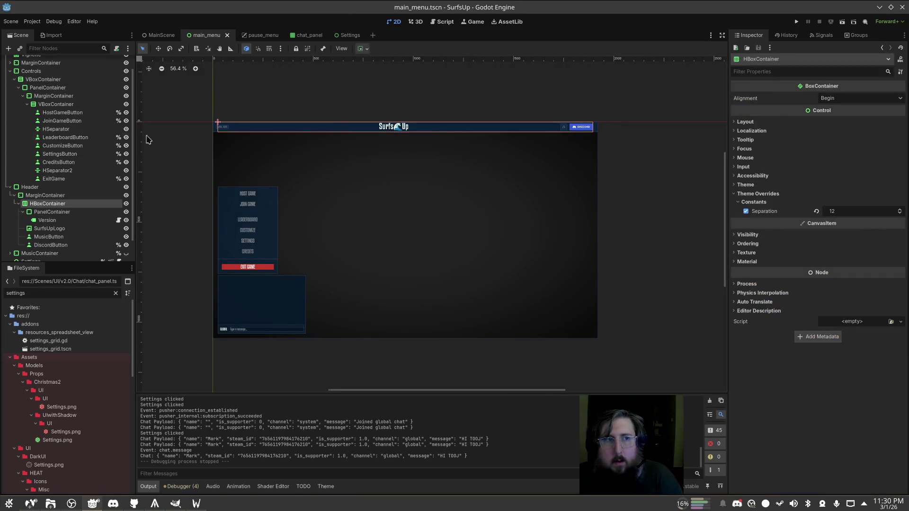
left_click(63, 188)
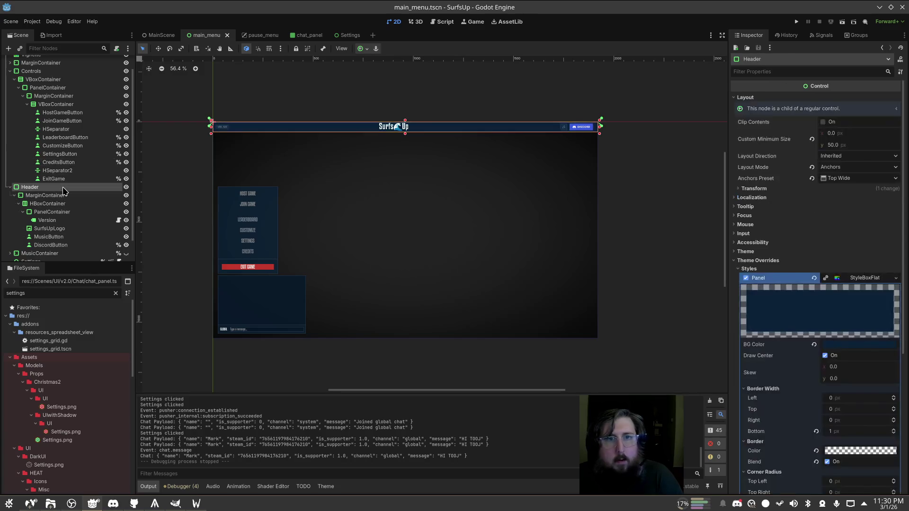
left_click(846, 344)
left_click(846, 345)
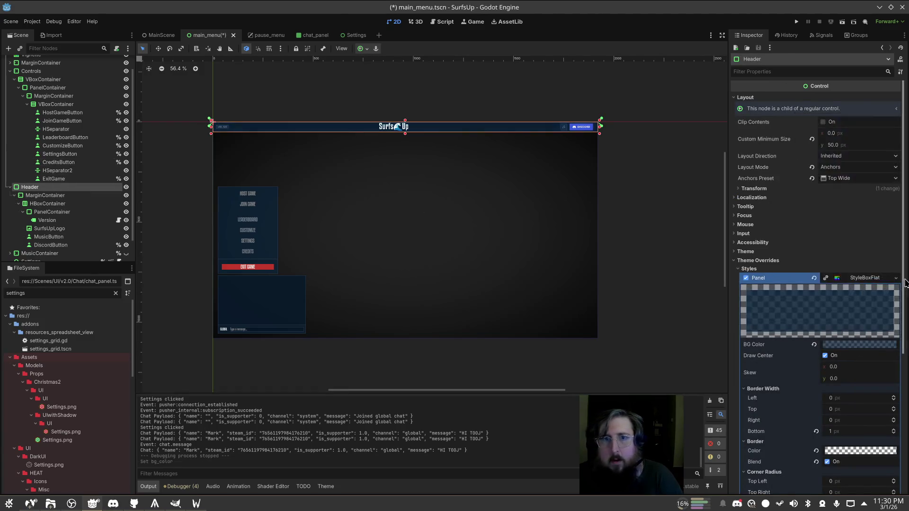
key("ctrl+s")
left_click(797, 22)
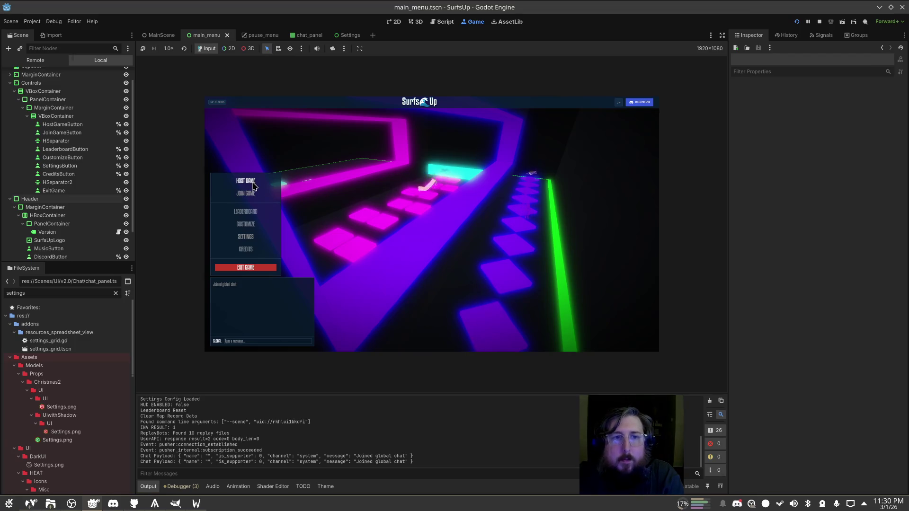
Open the game's Host Game panel and show its 72 maps as a list
left_click(253, 186)
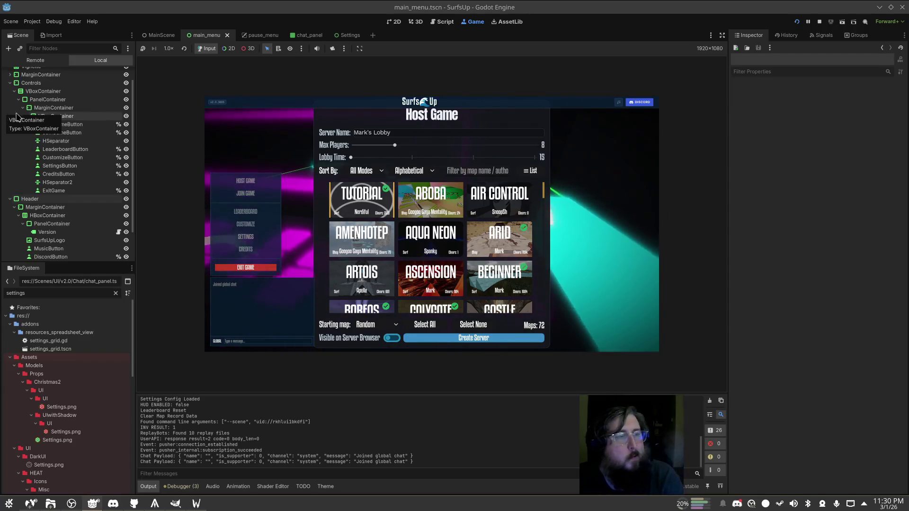
left_click(206, 509)
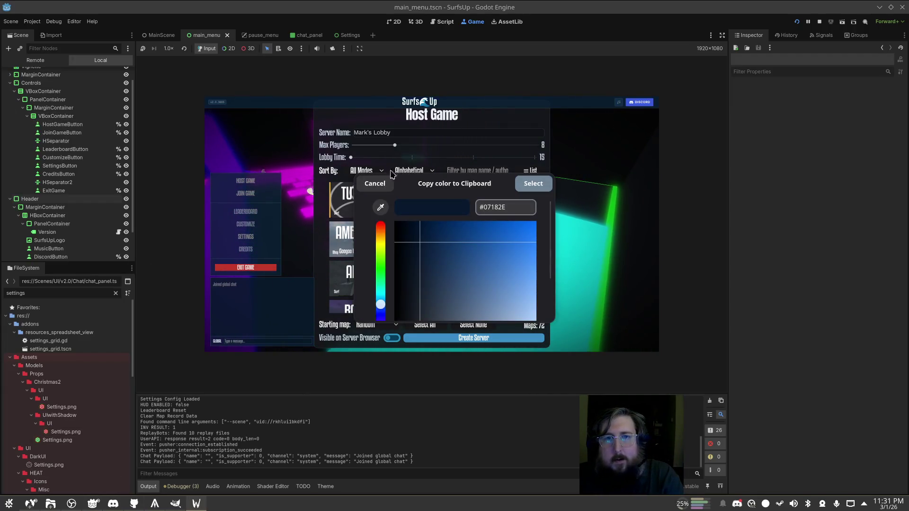
left_click(610, 147)
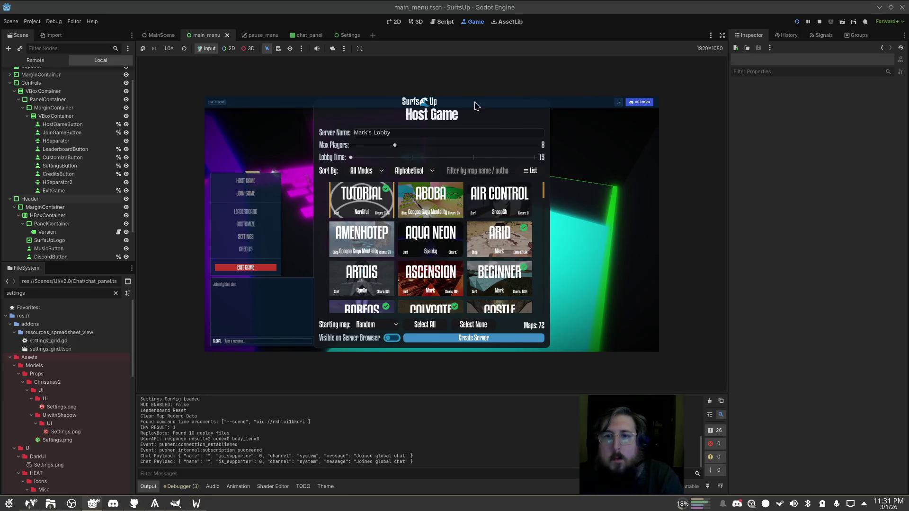
left_click(532, 171)
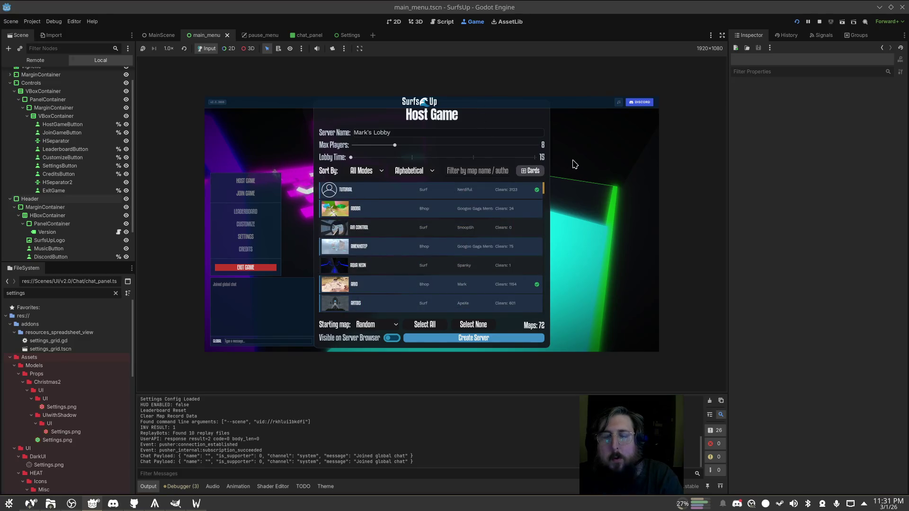
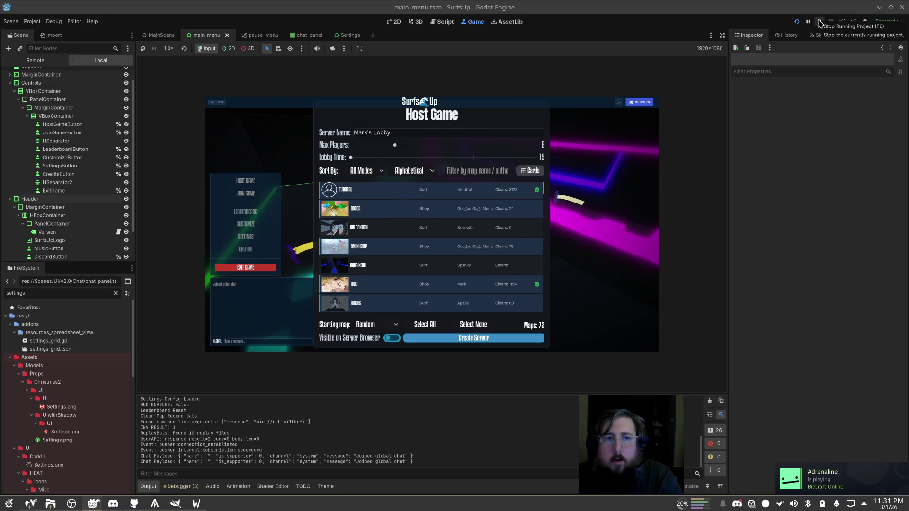
Stop the running SurfsUp game and bring up the Settings scene in the editor
left_click(820, 22)
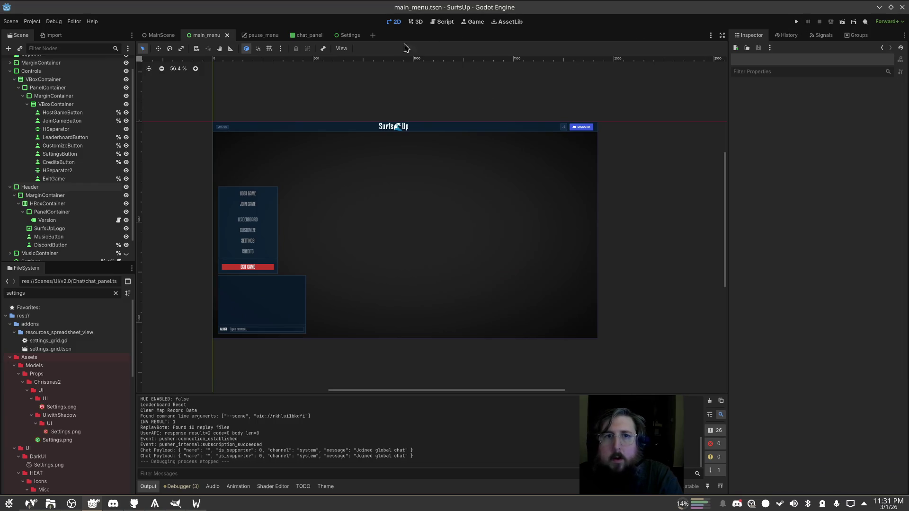
left_click(308, 36)
left_click(353, 33)
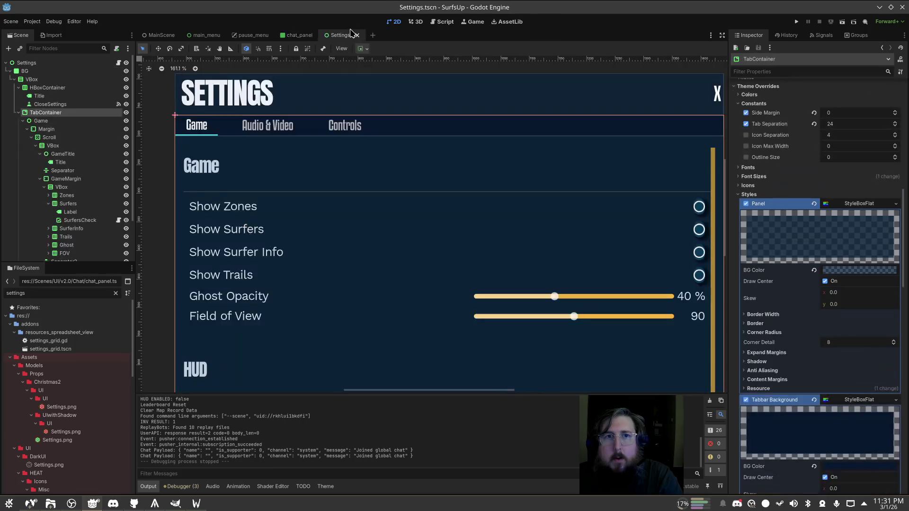
Select the Game tab's Margin wrapper and set its left and right margin constants to 0
scroll(449, 161, "down", 2)
left_click(397, 212)
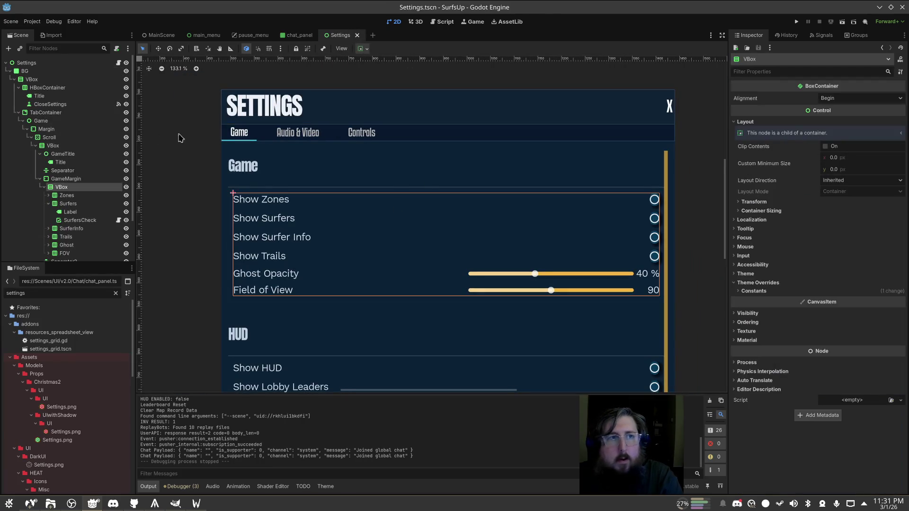
left_click(88, 139)
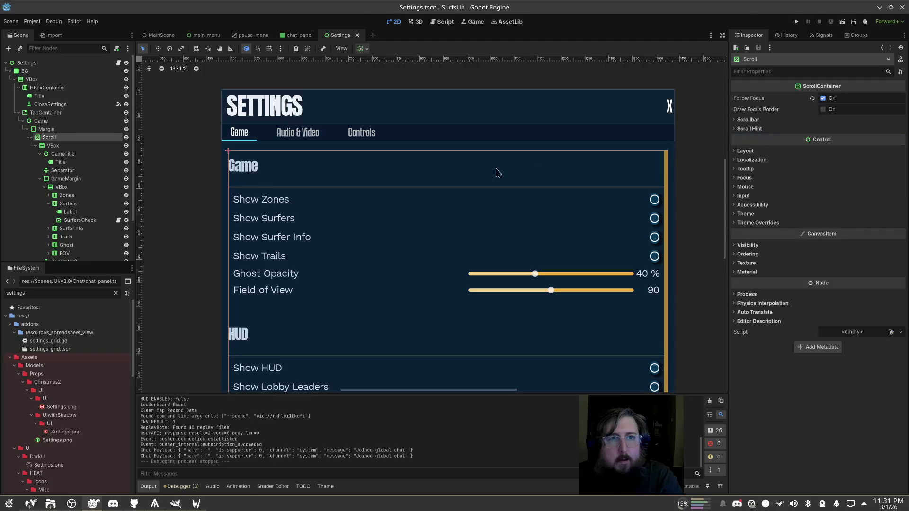
left_click(46, 129)
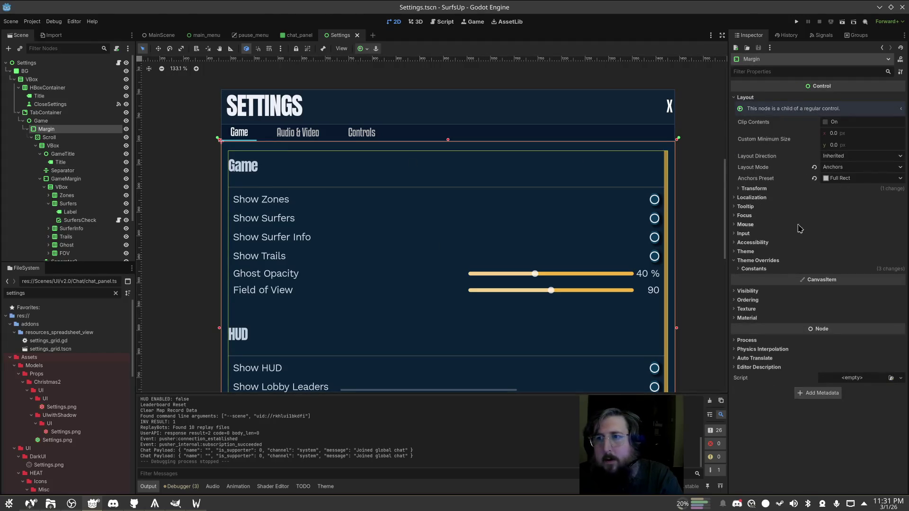
left_click(783, 268)
left_click(859, 279)
type("0")
key("Tab")
key("Tab")
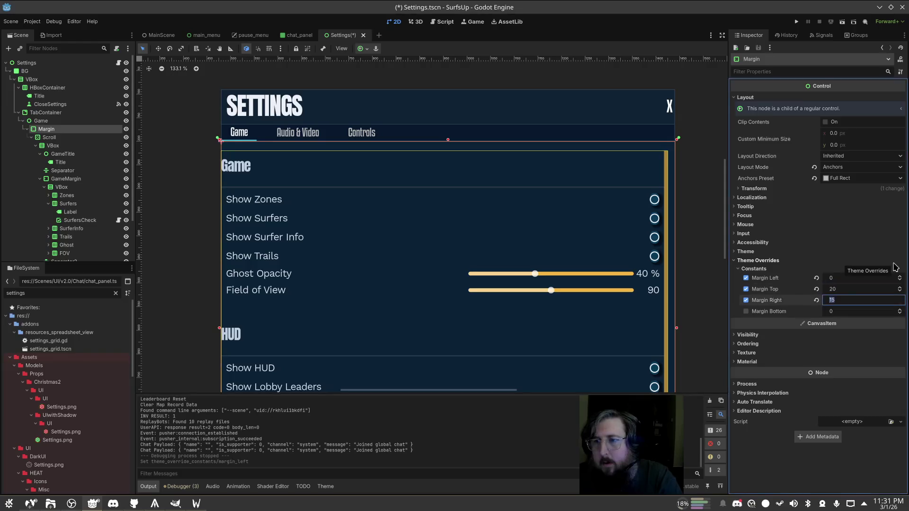
type("0")
key("Tab")
Correct Margin Right back to 0 and set Margin Top to 0
key("Escape")
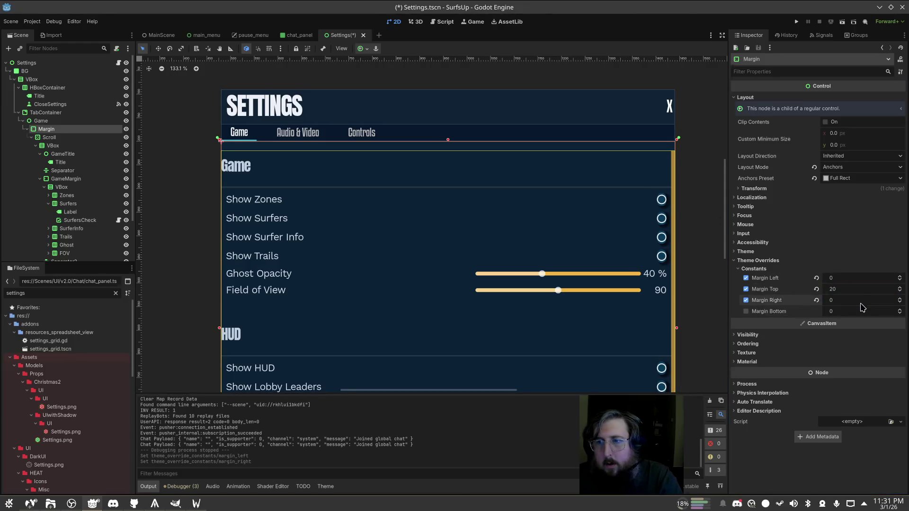
type("10")
key("Tab")
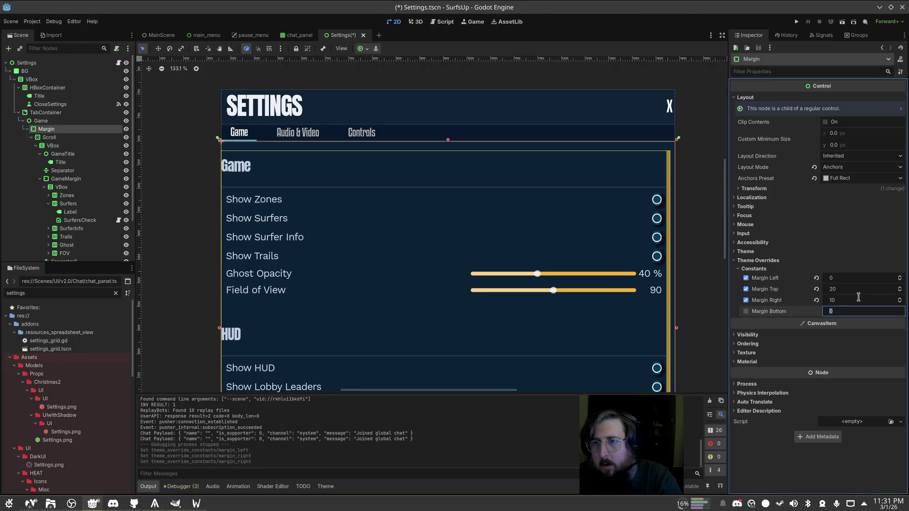
left_click(858, 297)
type("0")
key("Return")
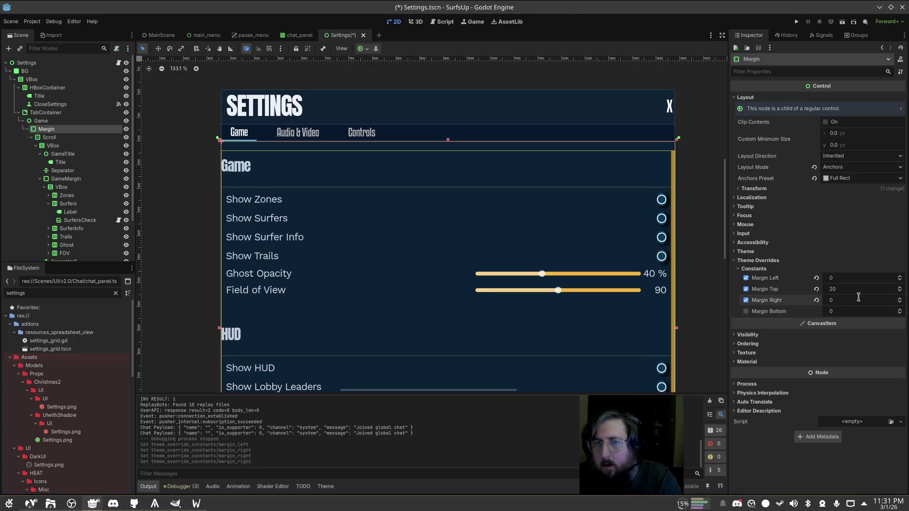
left_click(836, 288)
type("0")
key("Return")
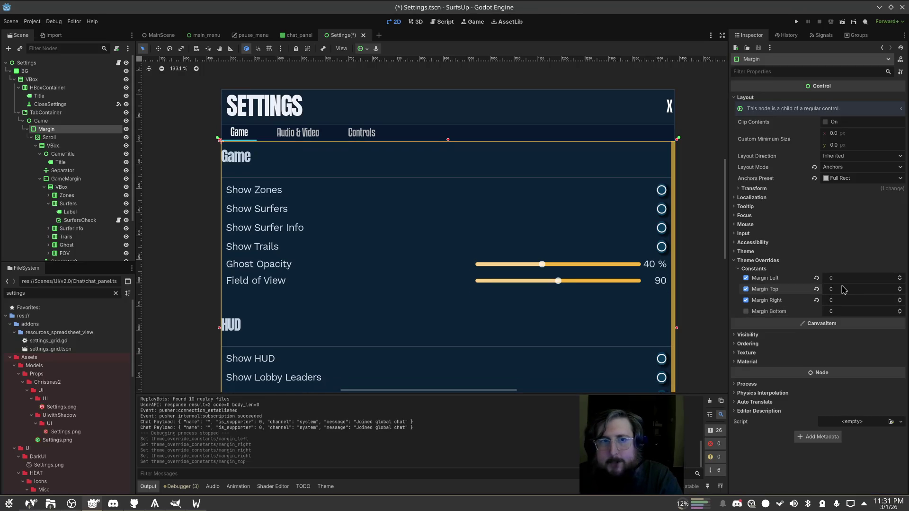
Move the Scroll node directly under Game and delete the empty Margin node
left_click(56, 137)
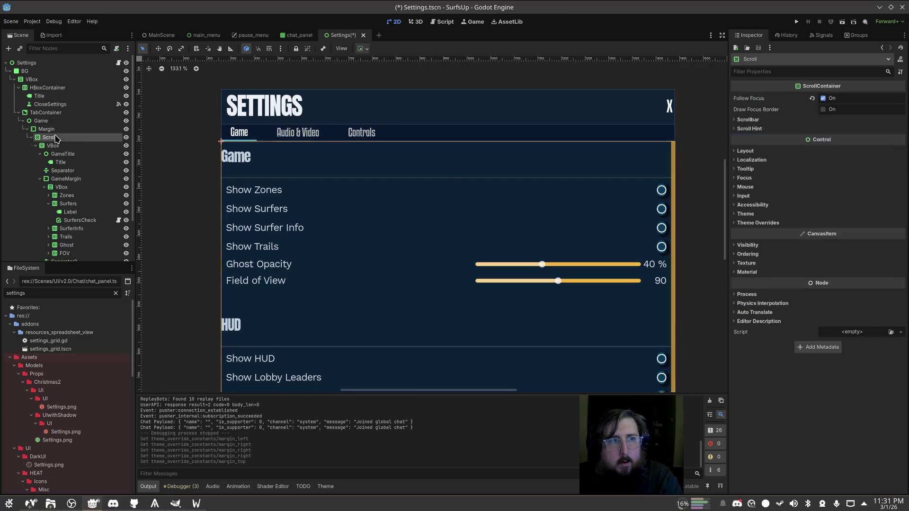
left_click_drag(60, 124, 60, 128)
left_click(60, 130)
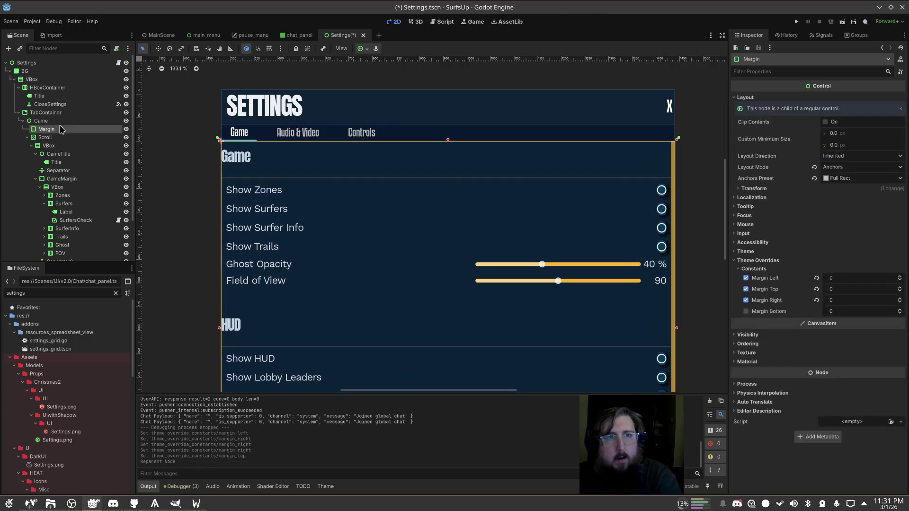
key("Delete")
key("Return")
left_click(27, 130)
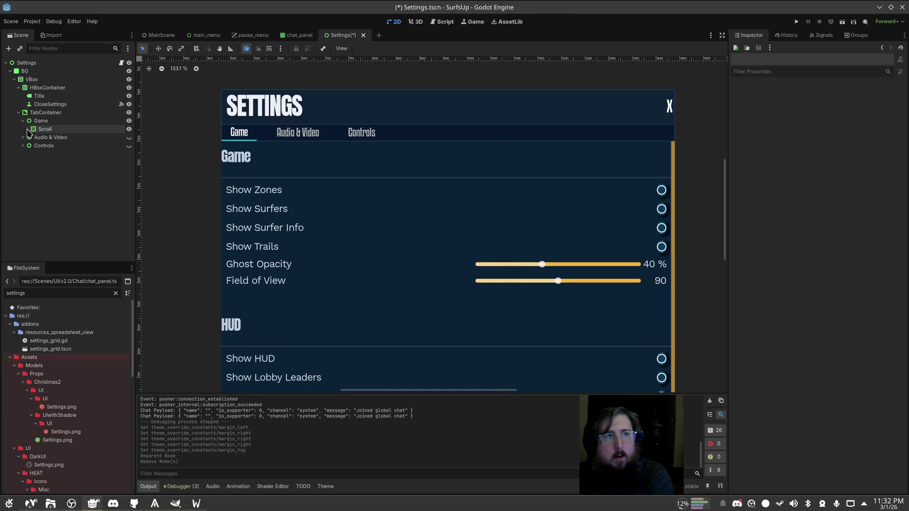
Collapse the TabContainer's Tab 0–2 settings and show the Audio & Video tab
left_click(46, 112)
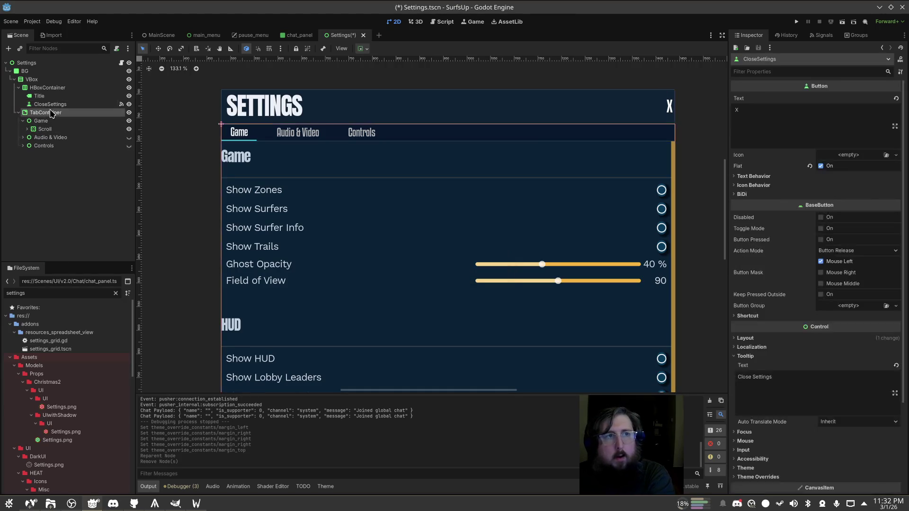
scroll(880, 142, "up", 5)
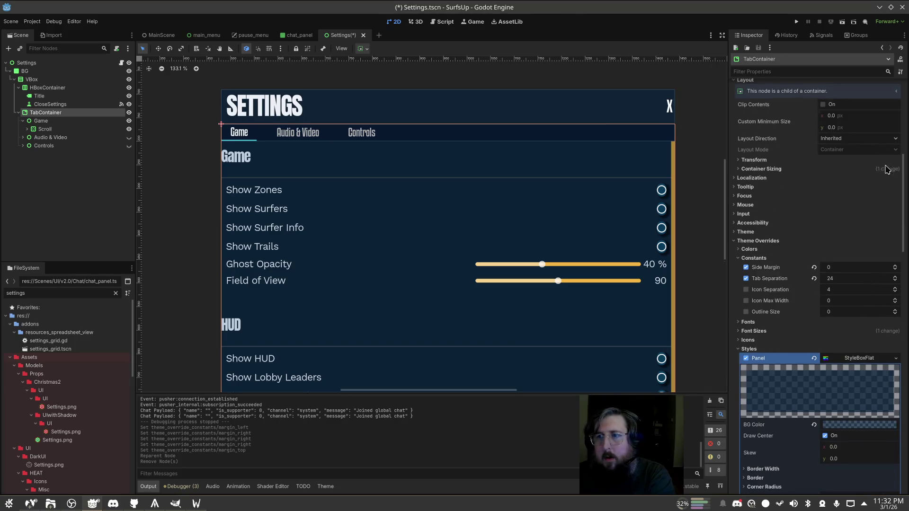
scroll(847, 175, "up", 5)
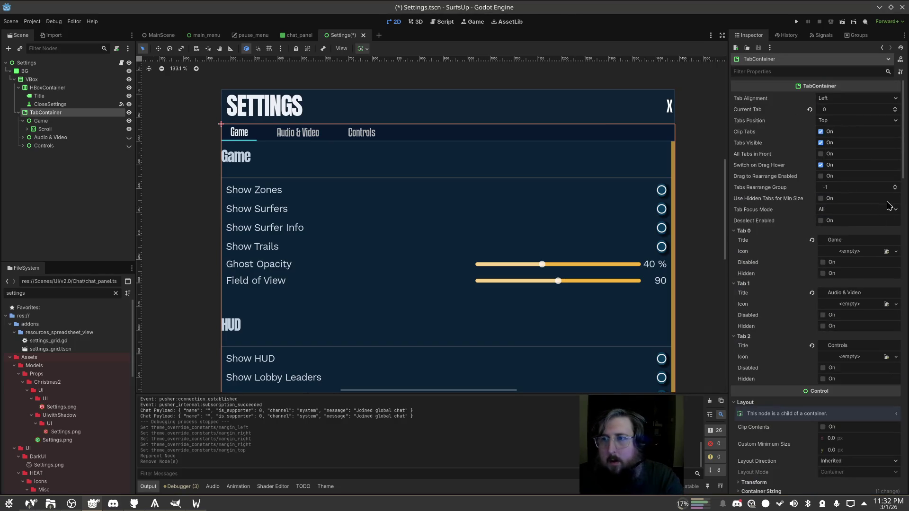
left_click(765, 232)
left_click(758, 241)
left_click(762, 250)
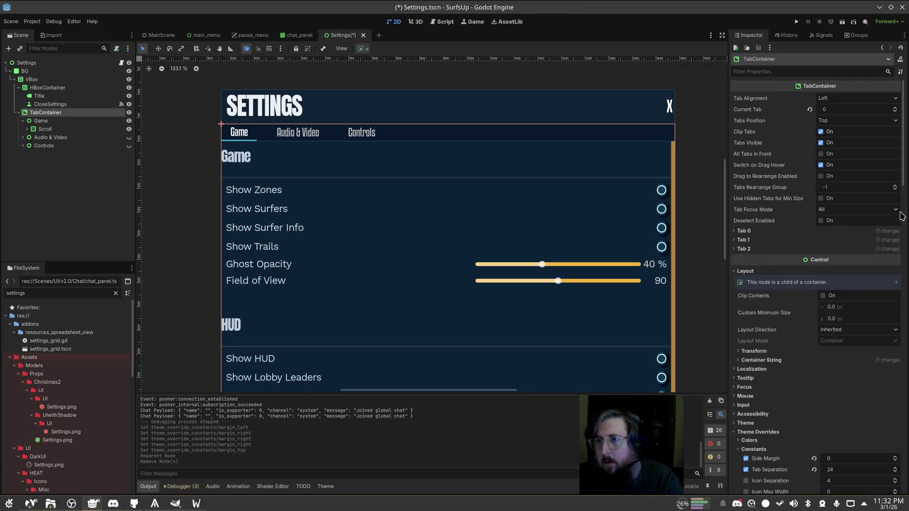
left_click(895, 108)
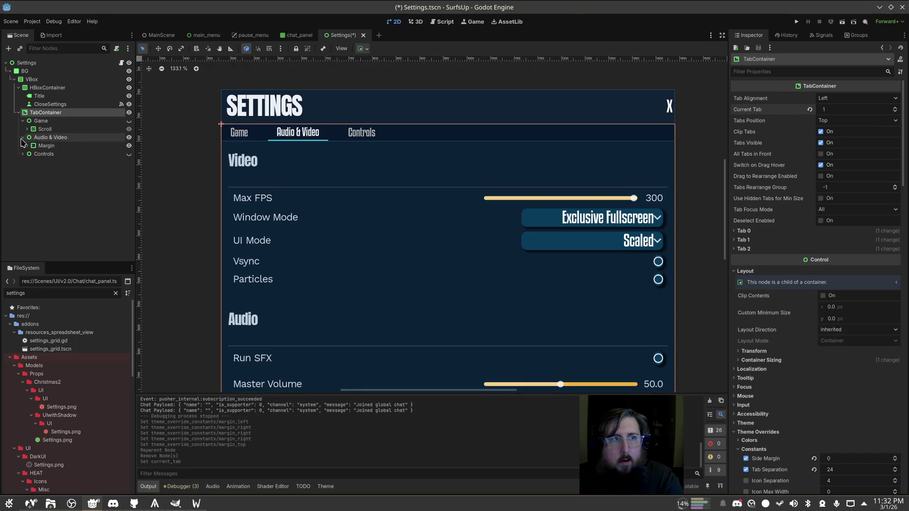
Move the Audio & Video scroll list out of its Margin wrapper and save
left_click(29, 147)
left_click_drag(43, 157, 108, 148)
key("ctrl+s")
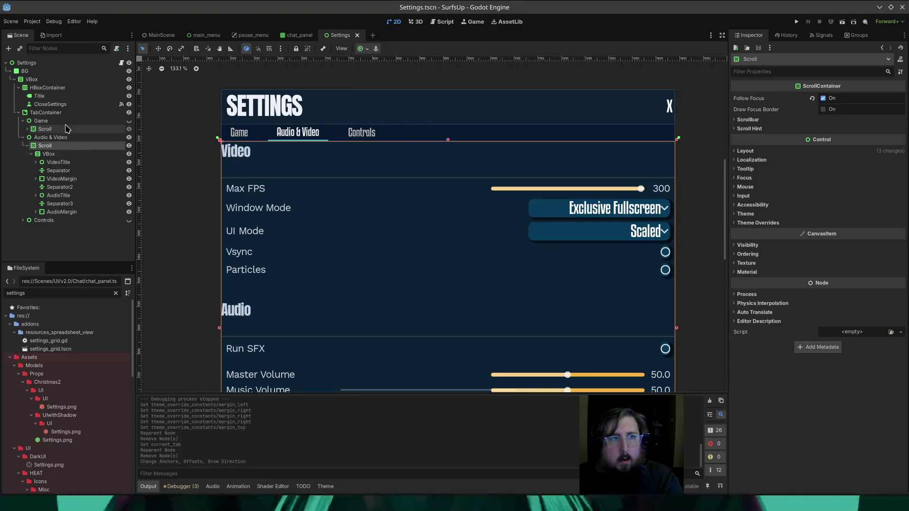
Move the Controls scroll list out of its Margin wrapper and delete that wrapper
left_click(25, 138)
left_click(25, 146)
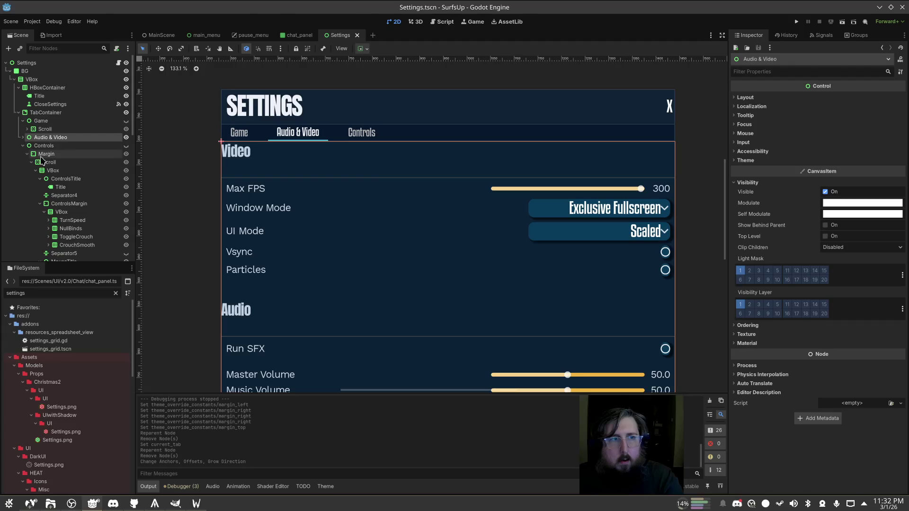
left_click_drag(47, 162, 52, 159)
left_click(48, 154)
key("Delete")
key("Return")
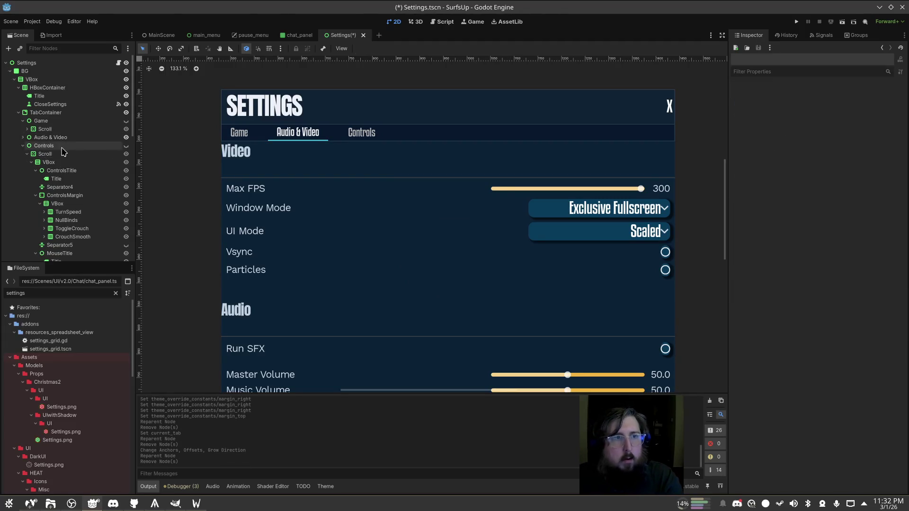
Switch the TabContainer to show the Controls tab with its scroll list selected
left_click(42, 154)
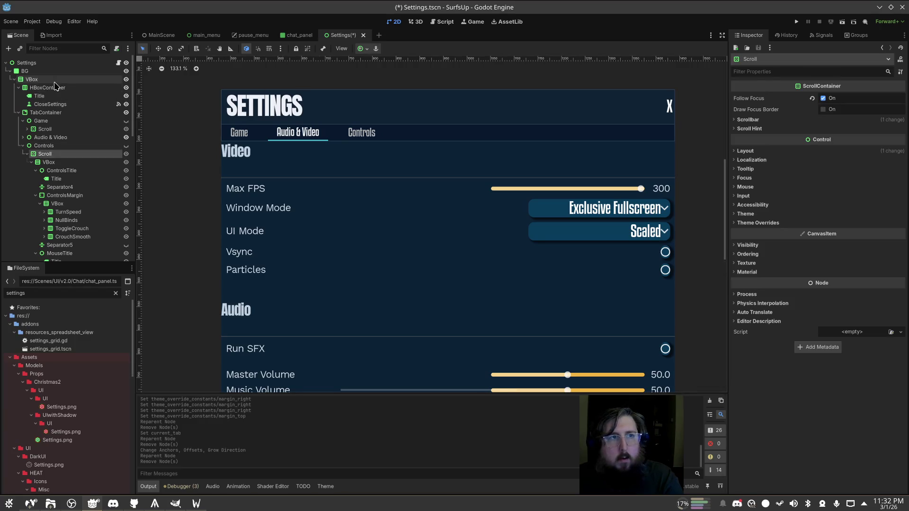
left_click(46, 112)
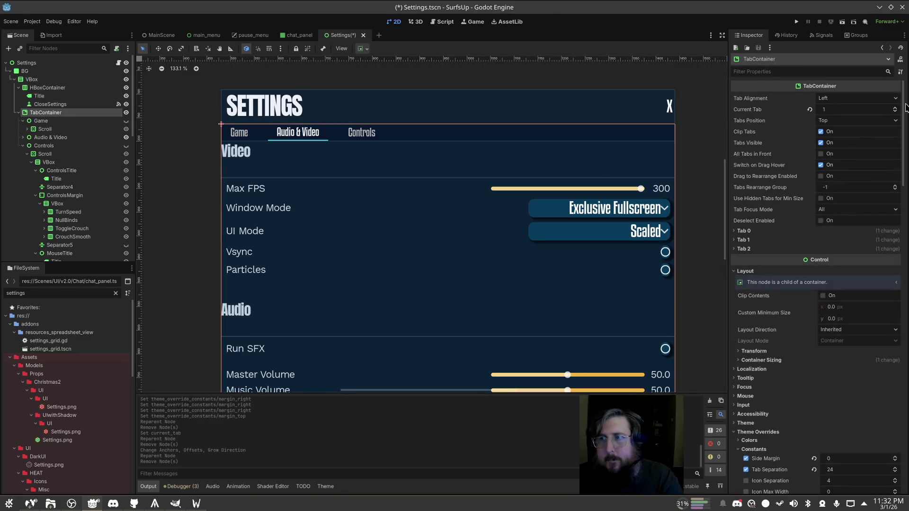
left_click(894, 109)
left_click(45, 154)
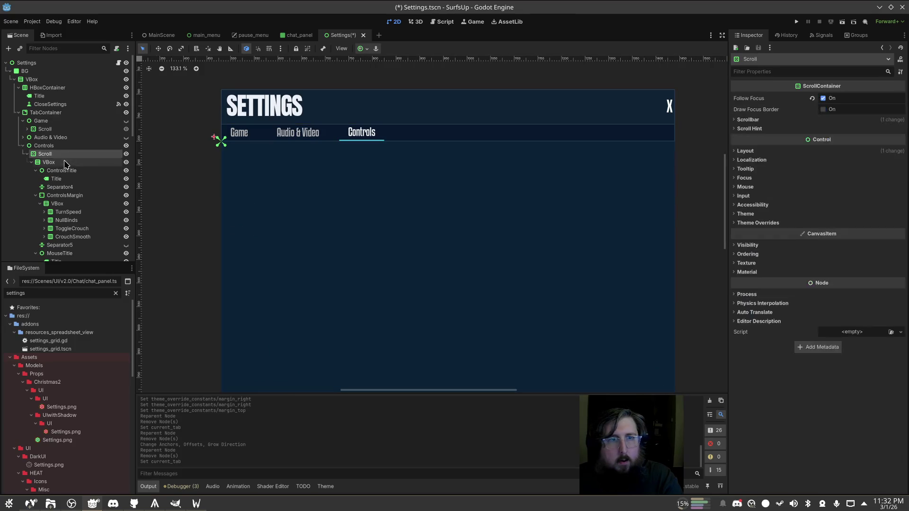
Anchor the Controls scroll list to fill the whole tab and save the scene
left_click(363, 48)
left_click(363, 48)
left_click(363, 48)
left_click(406, 108)
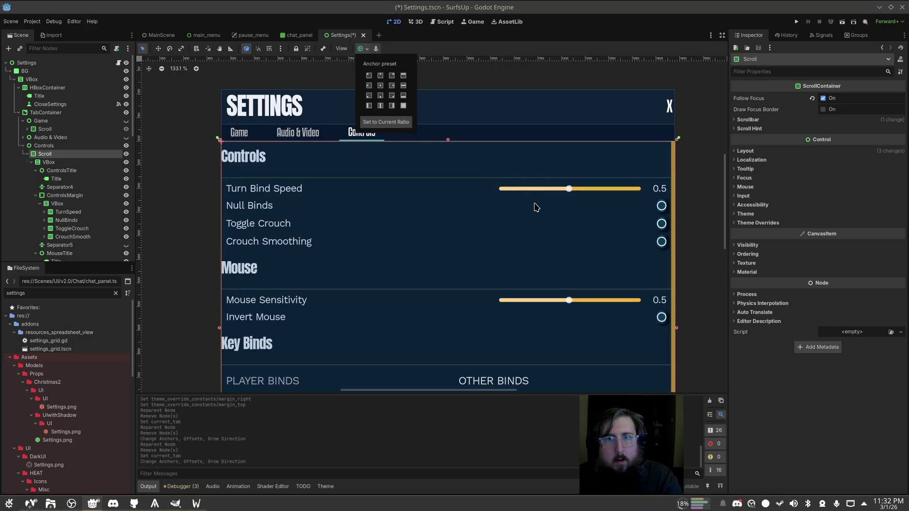
key("ctrl+s")
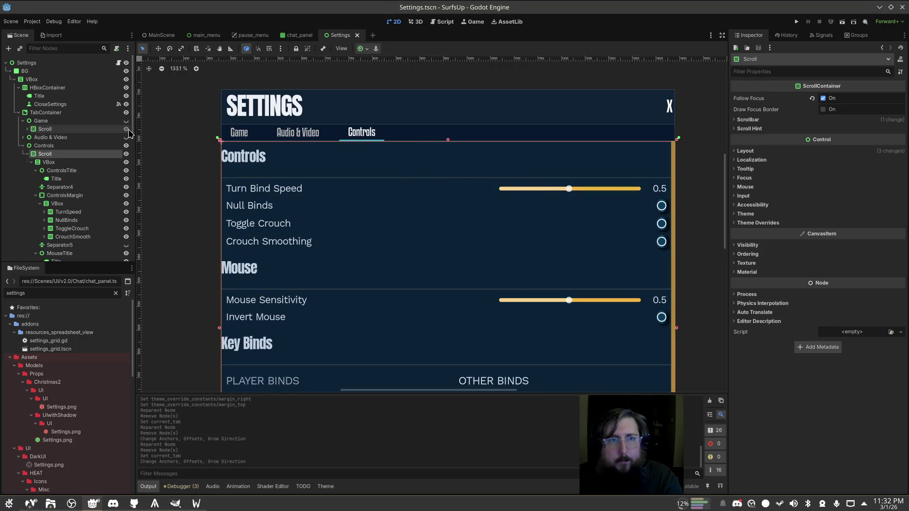
Collapse the tab subtrees and inspect the header row, close button and TabContainer
left_click(30, 145)
left_click(24, 146)
left_click(24, 146)
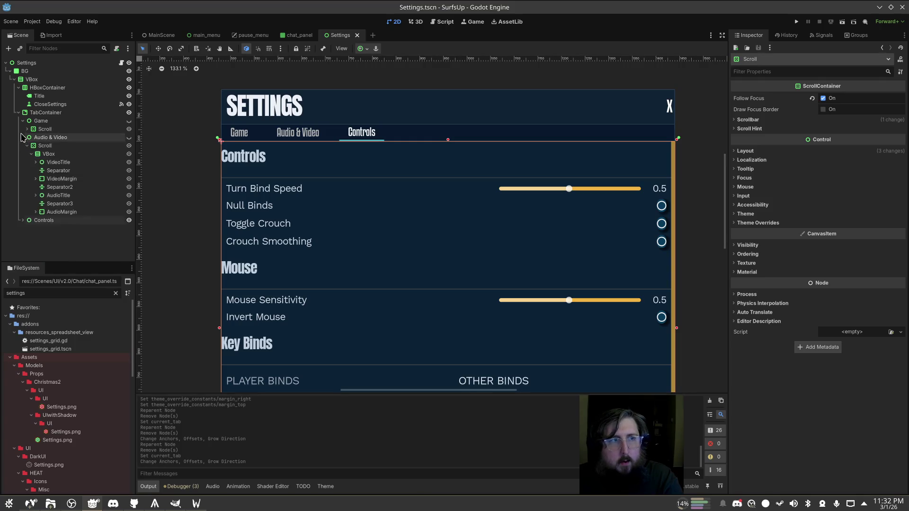
left_click(24, 146)
left_click(22, 121)
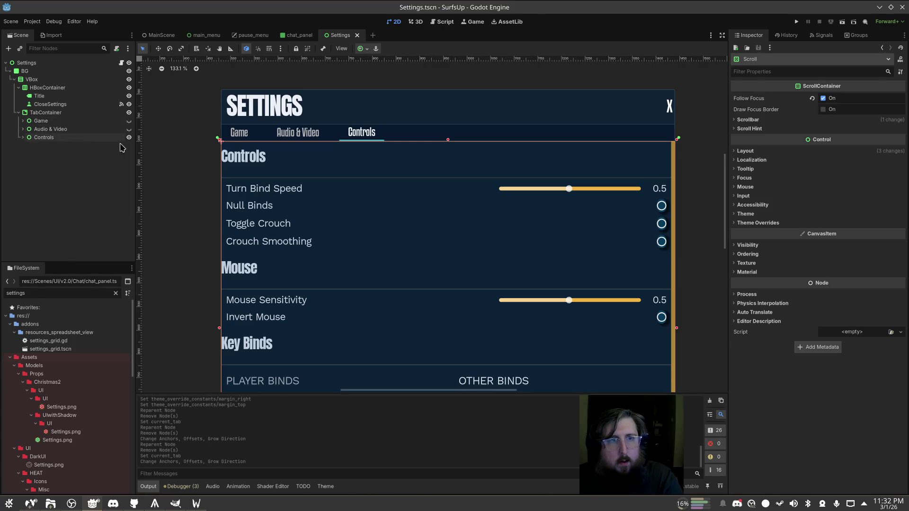
left_click(174, 177)
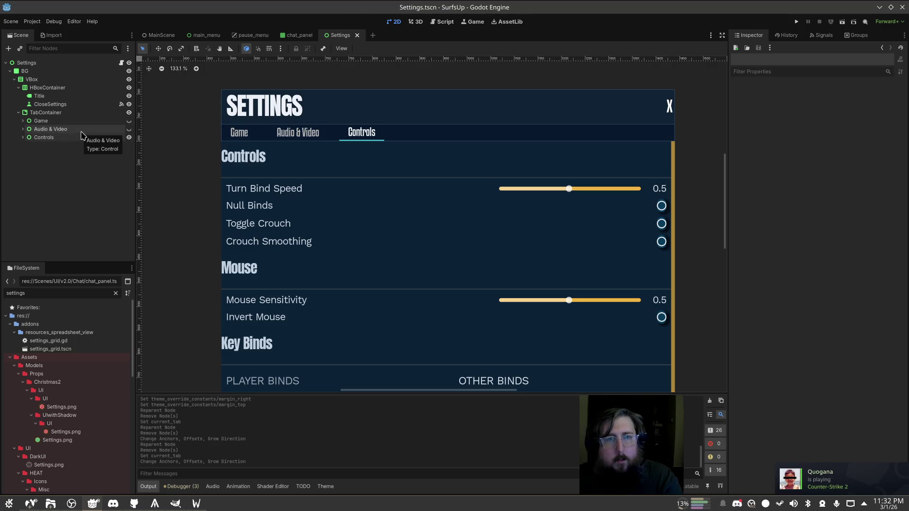
scroll(369, 204, "down", 6)
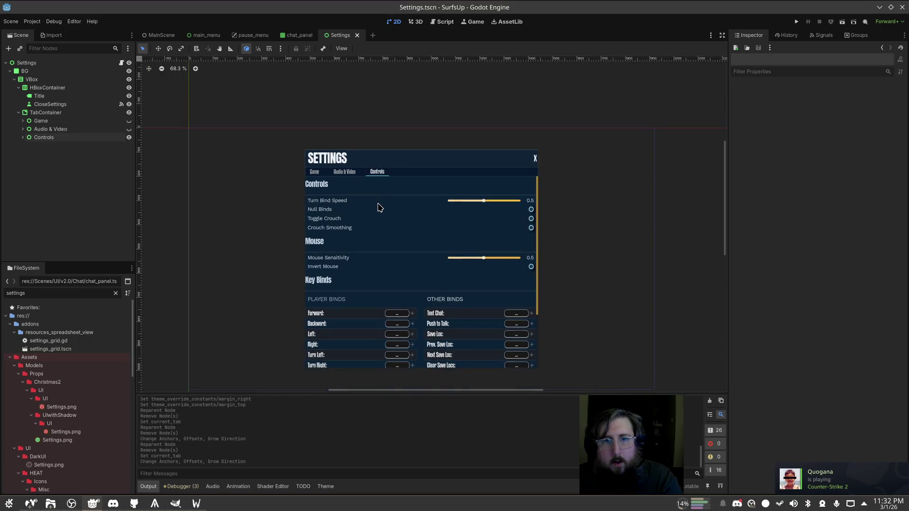
scroll(368, 204, "up", 4)
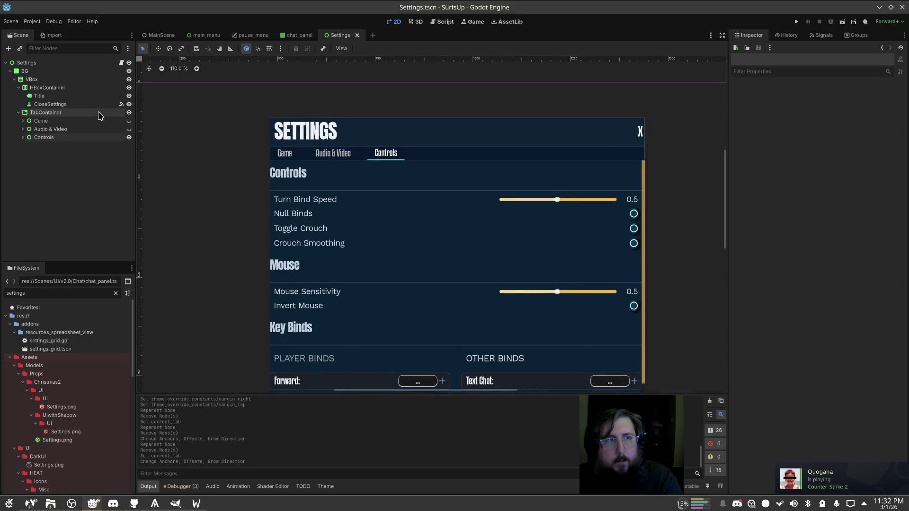
left_click(66, 104)
left_click(83, 88)
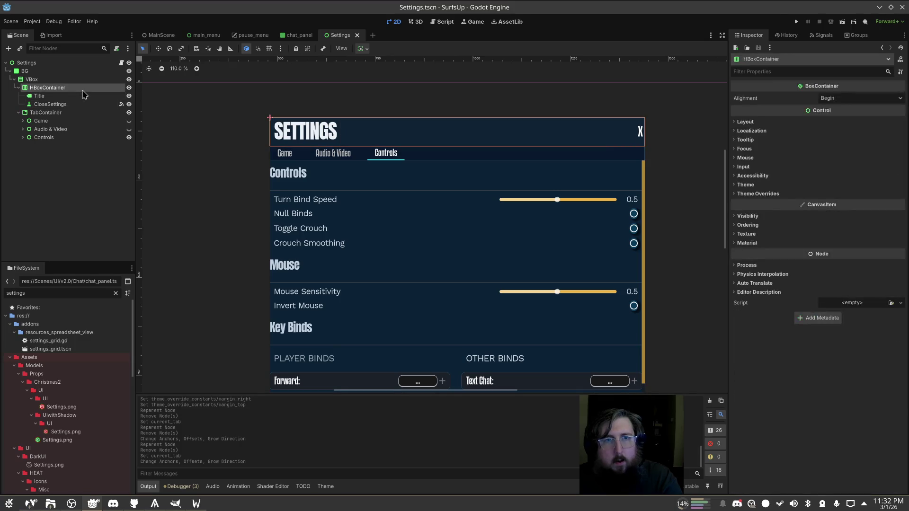
left_click(66, 103)
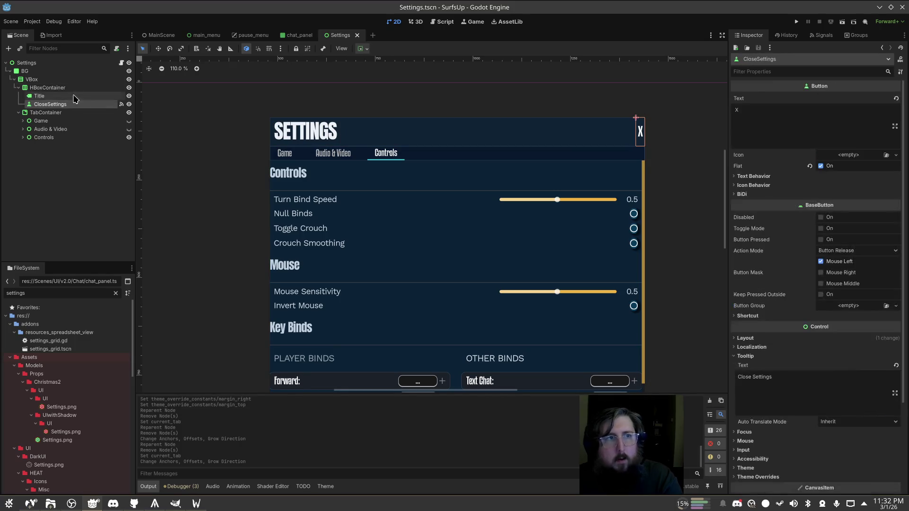
left_click(46, 112)
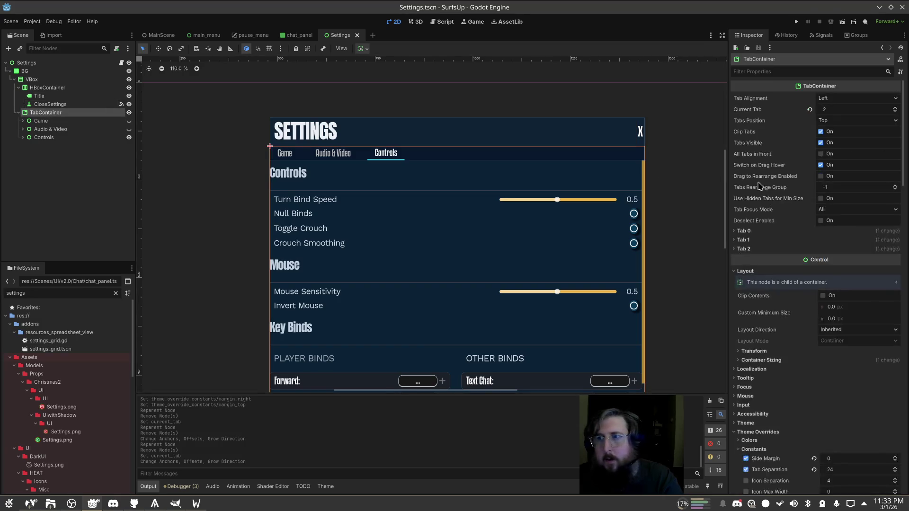
Reset the TabContainer's Current Tab to 0 so Game is default, and save
left_click(809, 111)
left_click(810, 110)
left_click(810, 111)
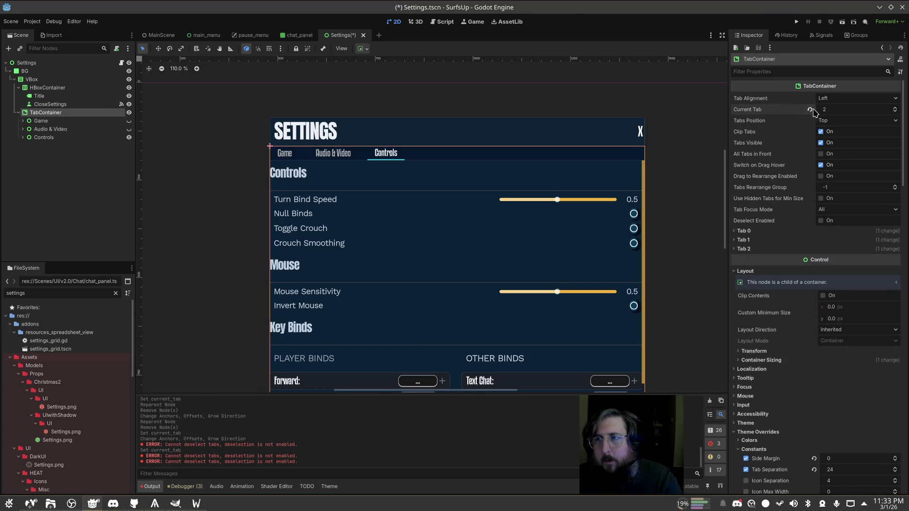
left_click(894, 112)
left_click(893, 112)
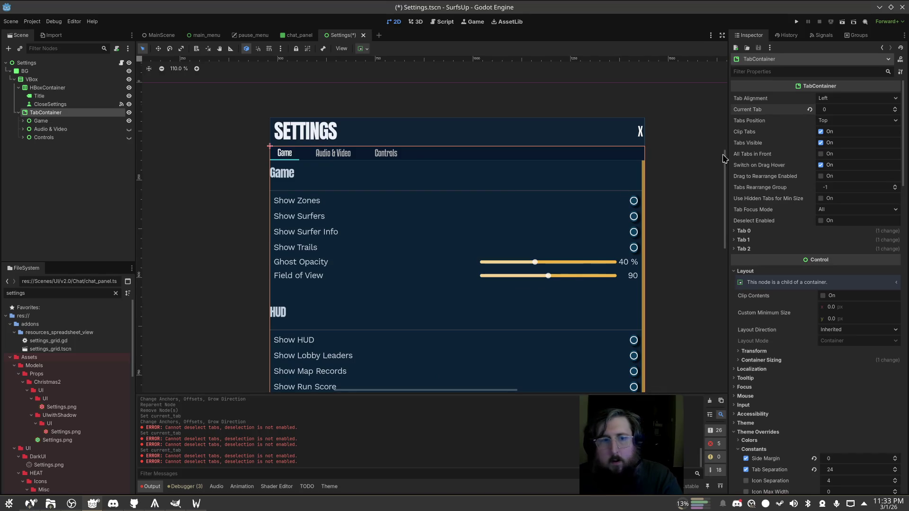
left_click(408, 250)
key("ctrl+s")
left_click(247, 214)
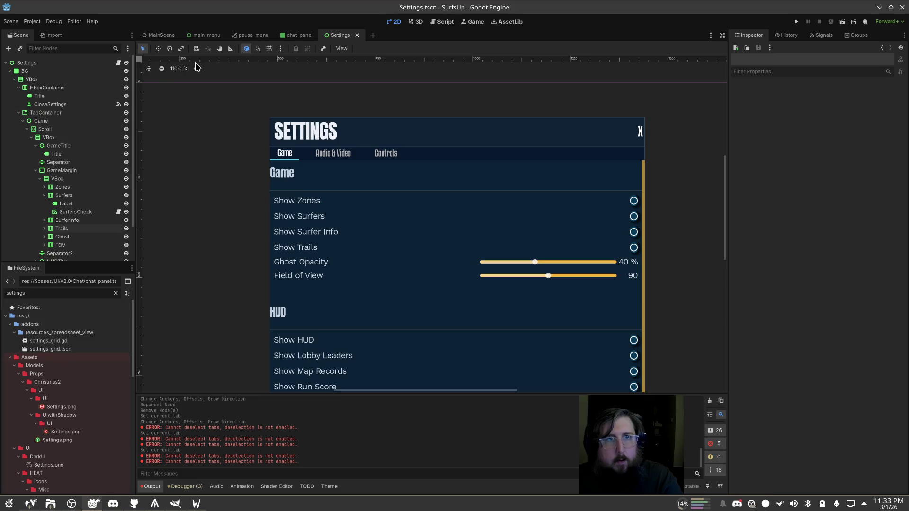
left_click(162, 36)
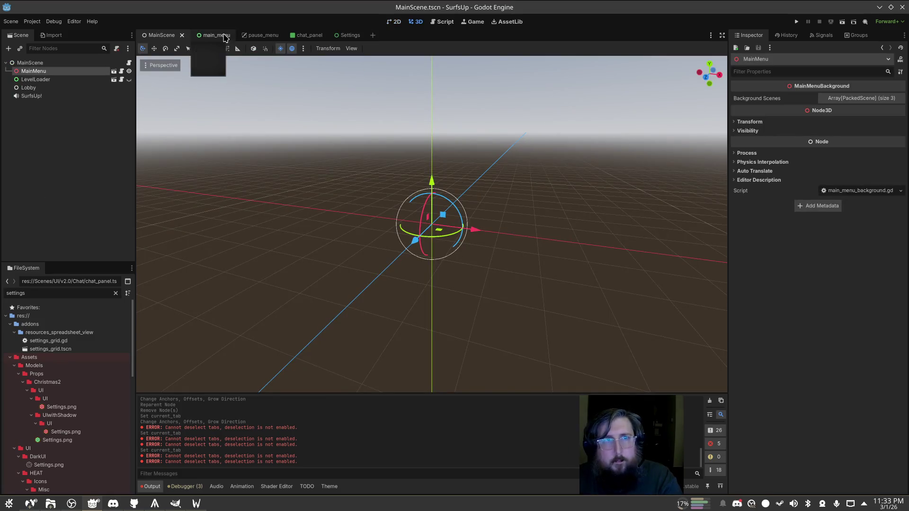
Close MainScene, filter the FileSystem for 'player_menu' and open player_menu.tscn
key("ctrl+w")
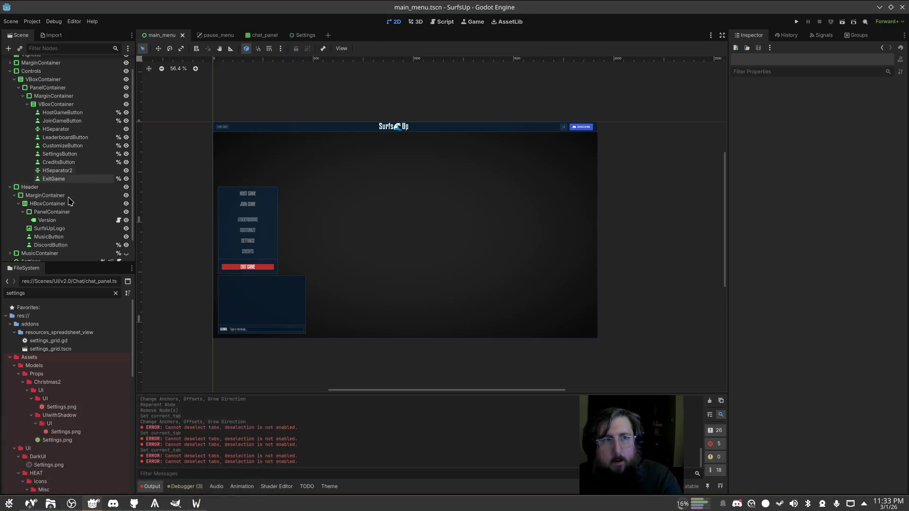
double_click(69, 289)
type("player_menu")
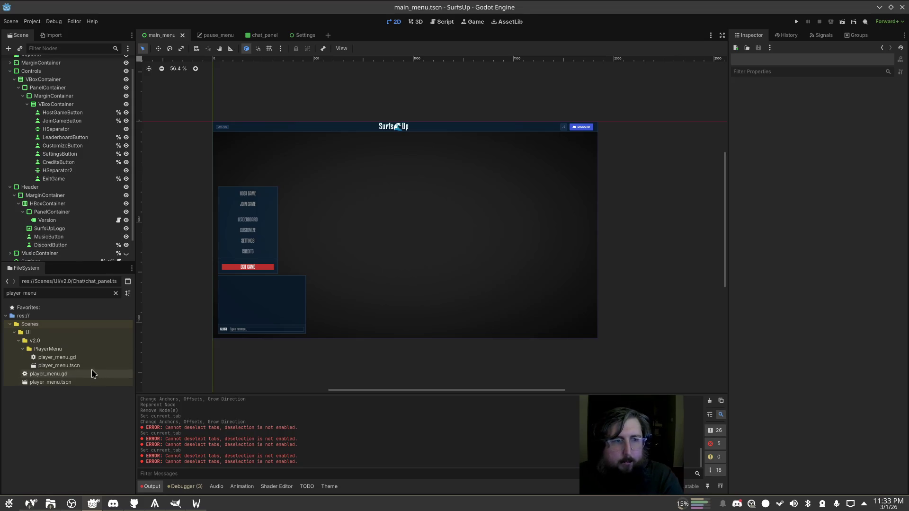
double_click(91, 366)
scroll(414, 213, "left", 5)
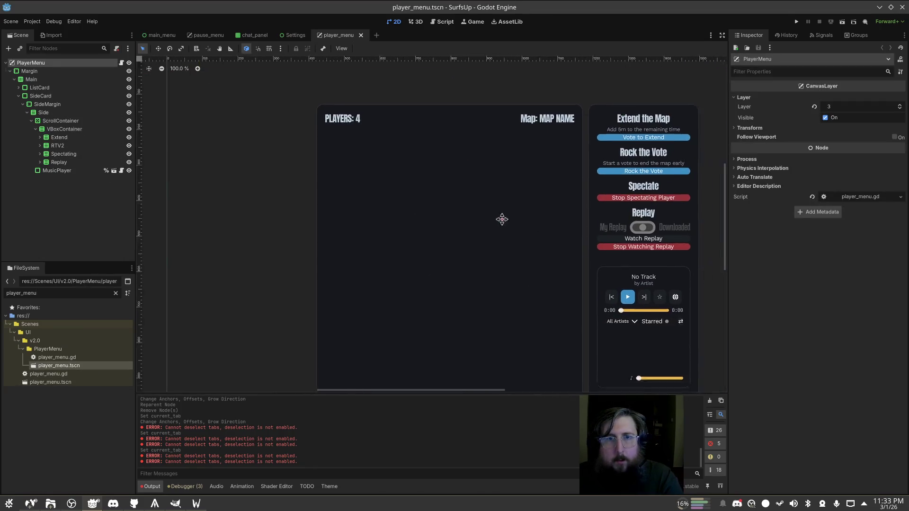
Select the player menu's Margin container and set its left margin to 96
left_click(470, 208)
left_click(191, 92)
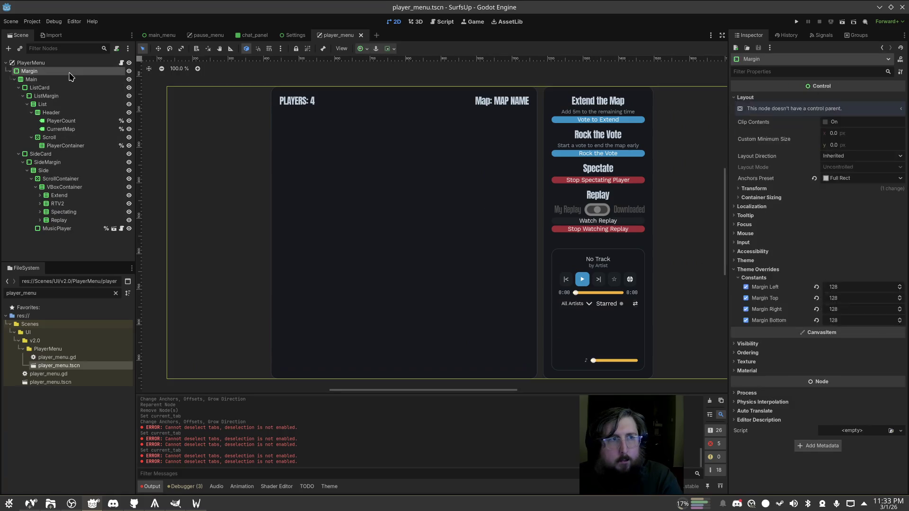
scroll(537, 203, "down", 4)
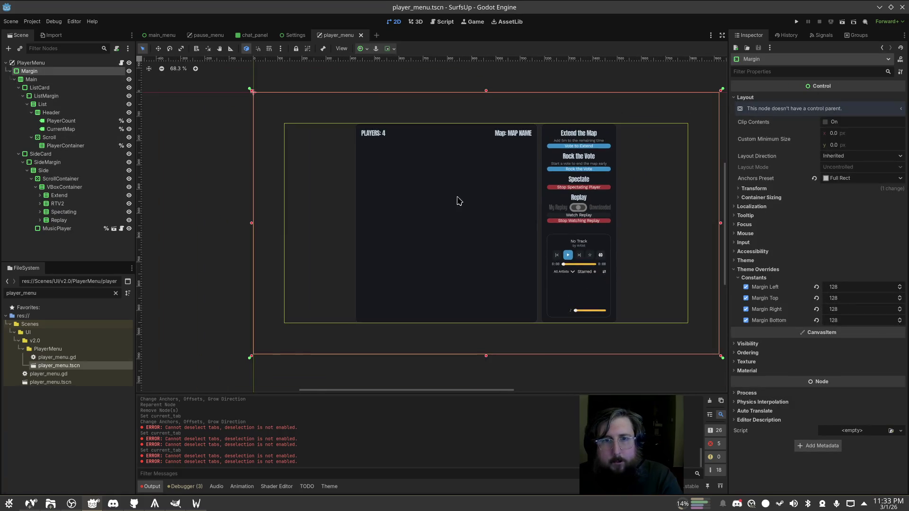
scroll(441, 196, "up", 1)
left_click(852, 287)
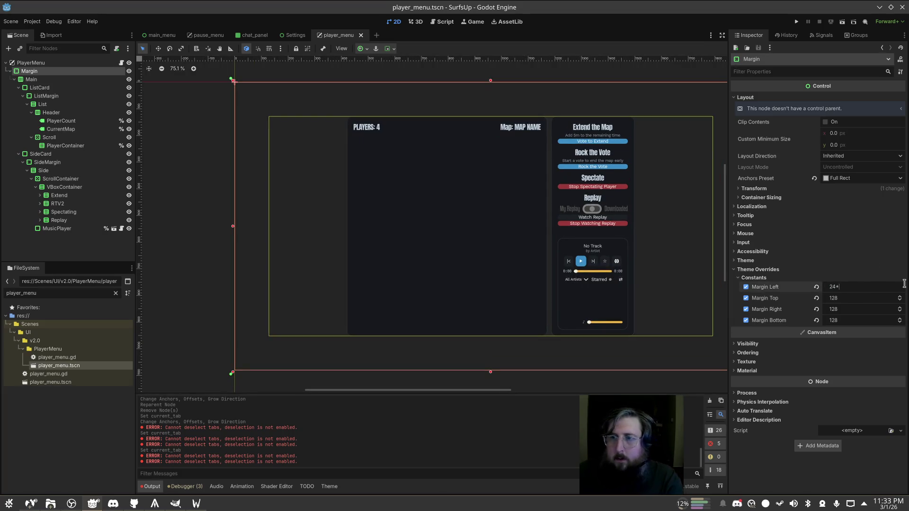
type("4")
key("Tab")
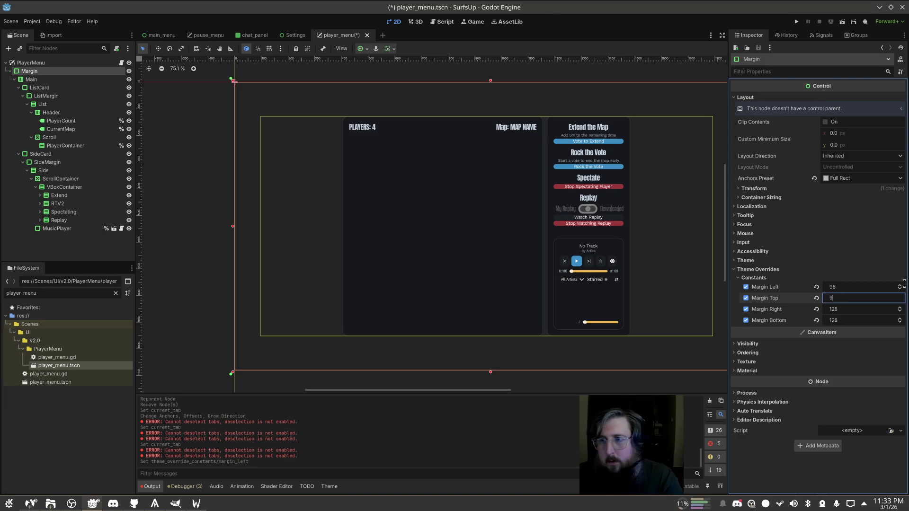
Set the top, right and bottom margins to 96 and save the scene
type("96")
key("Tab")
type("96")
key("Tab")
type("96")
key("Tab")
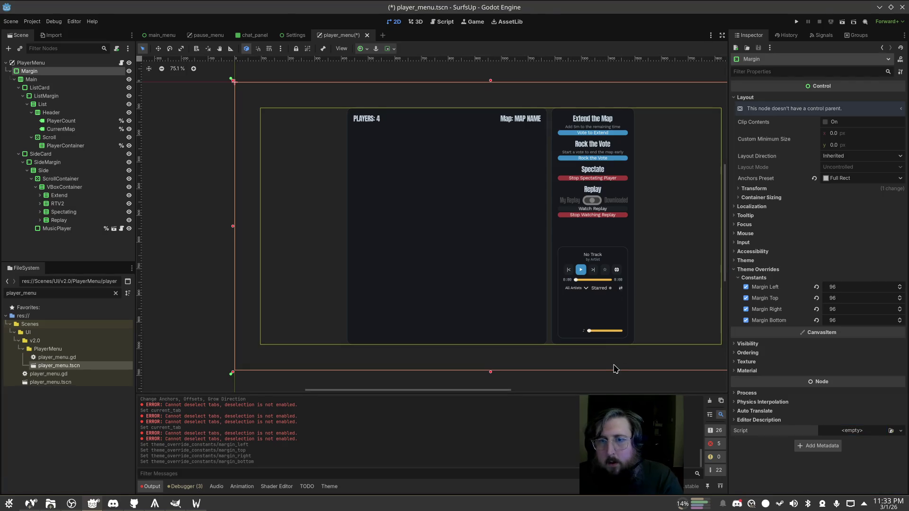
left_click(609, 389)
key("ctrl+s")
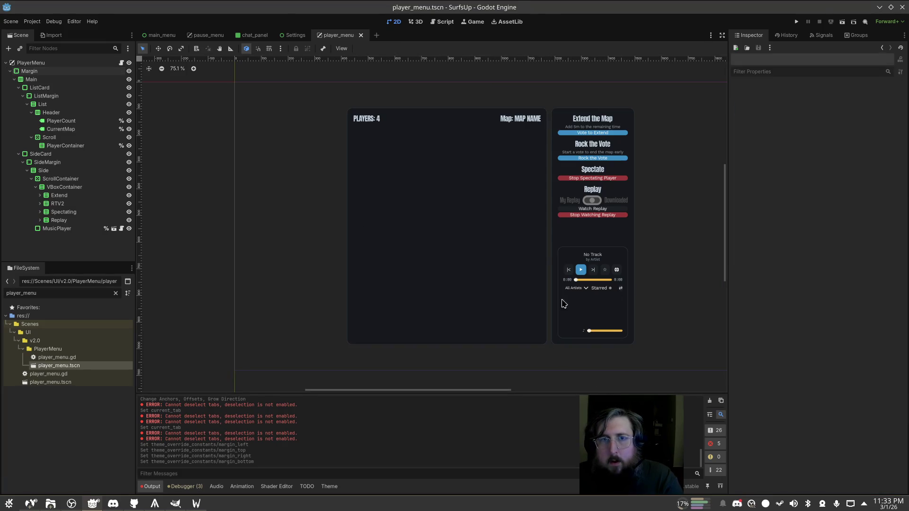
Set the ListCard panel style's corner radii to 0 for square corners
left_click_drag(633, 240, 595, 231)
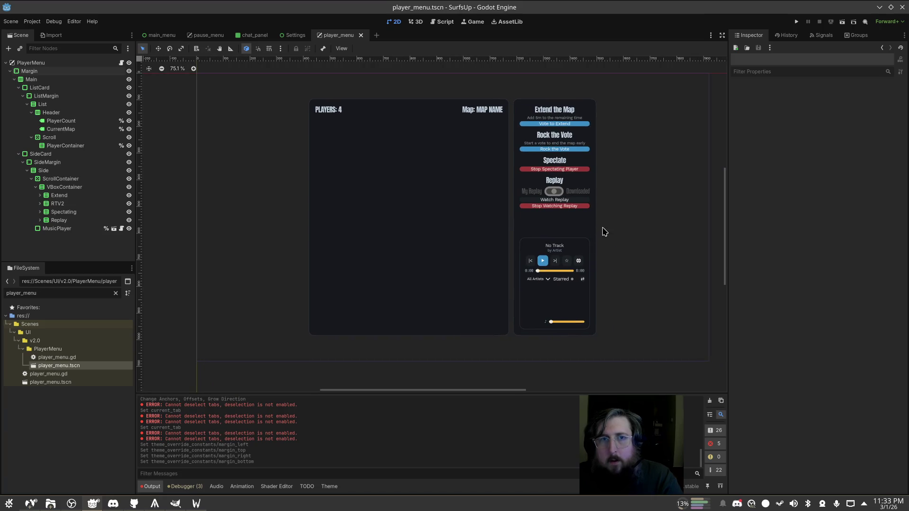
left_click(64, 79)
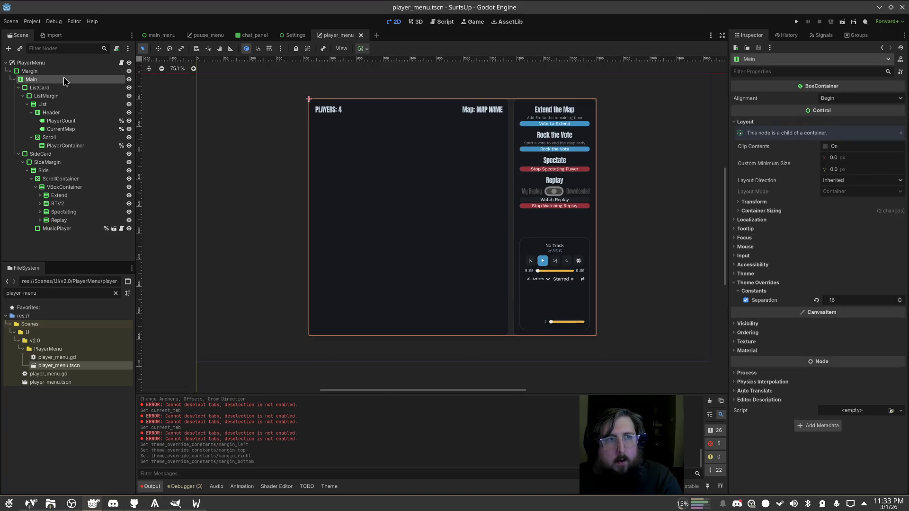
left_click(61, 88)
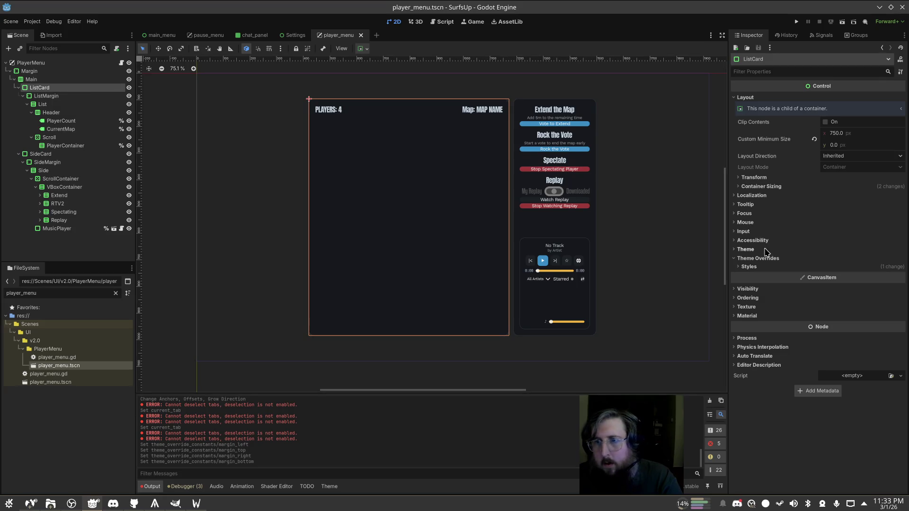
left_click(752, 267)
left_click(861, 275)
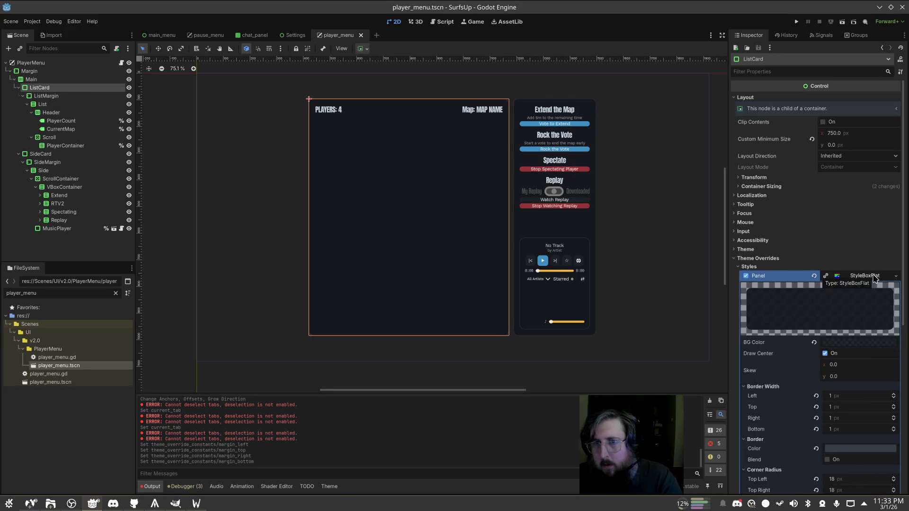
scroll(864, 277, "down", 3)
left_click(860, 325)
key("Tab")
type("0")
key("Tab")
type("0")
key("Tab")
key("Tab")
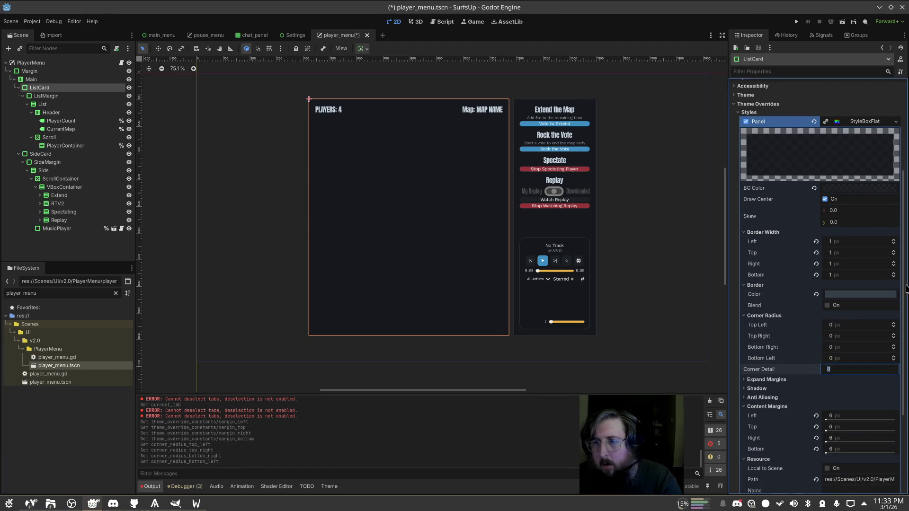
Give the ListCard panel main_menu's dark blue panel background colour
left_click(161, 35)
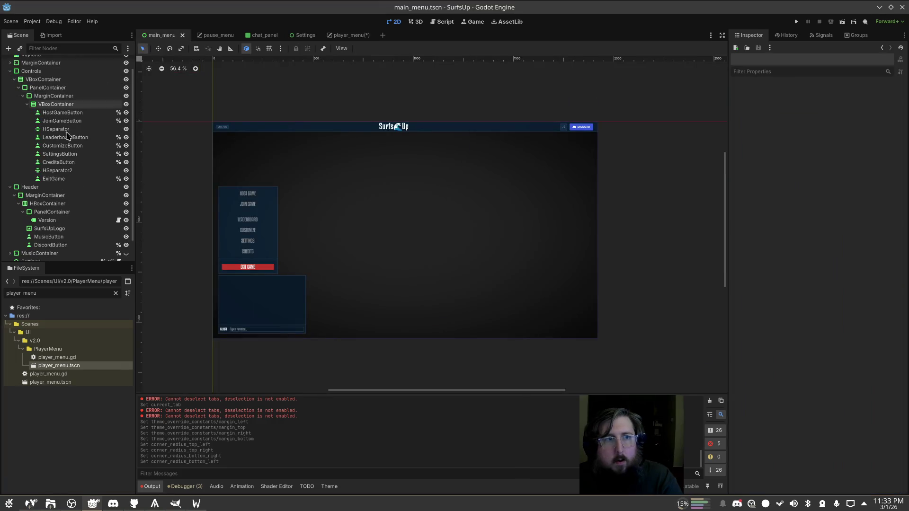
left_click(55, 90)
left_click(878, 342)
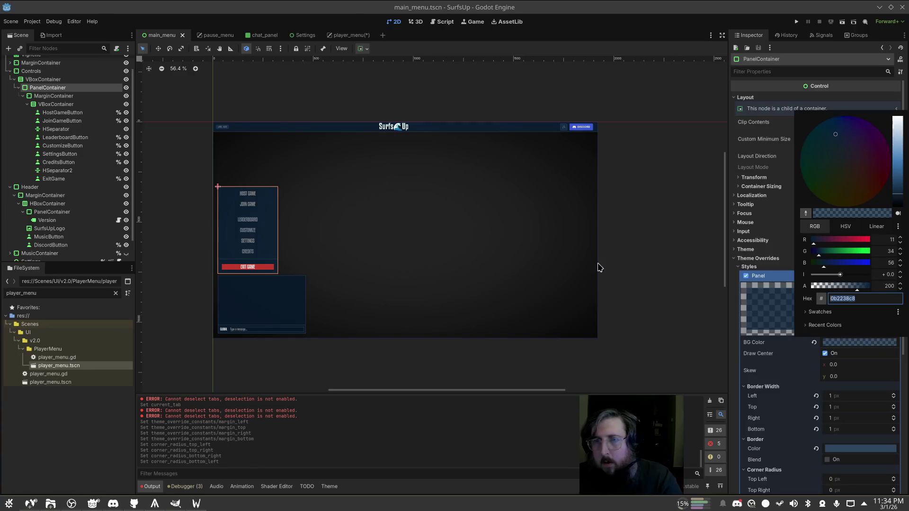
left_click(336, 43)
left_click(343, 41)
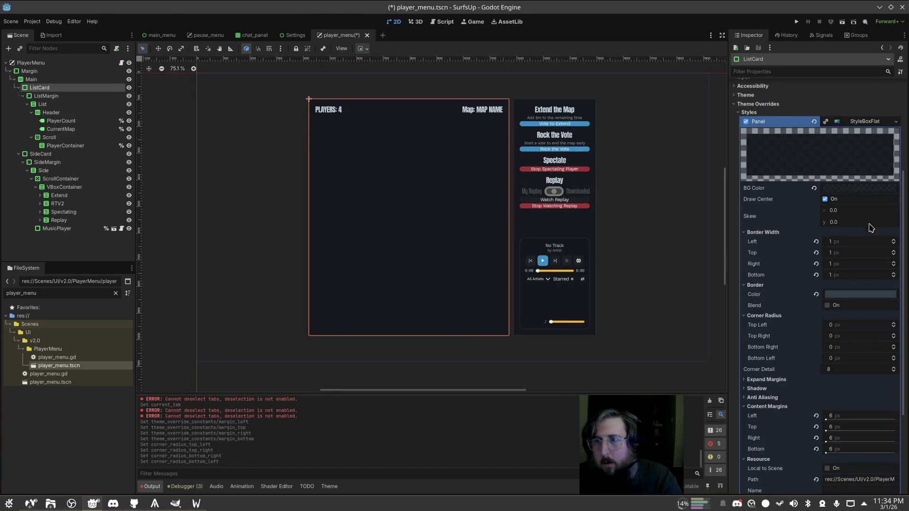
left_click(841, 192)
left_click(906, 194)
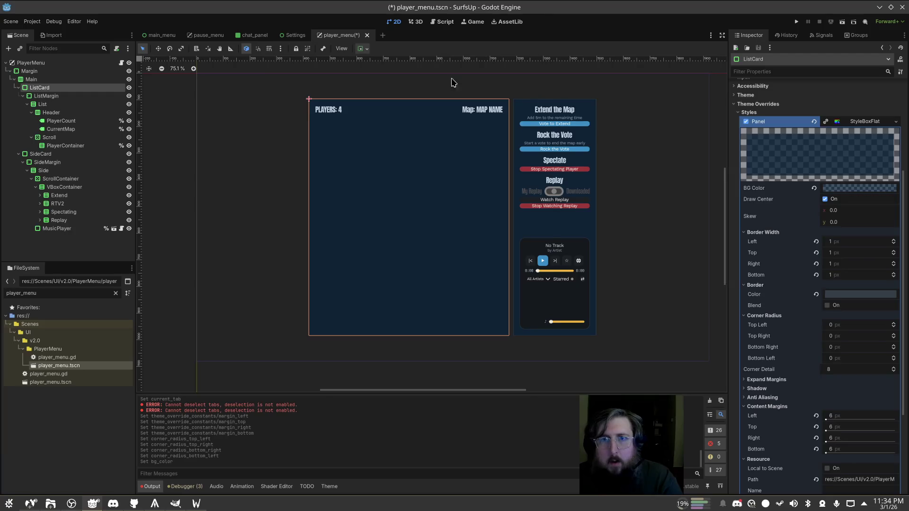
Match the ListCard border colour to main_menu's blue panel border and save
left_click(201, 35)
left_click(162, 34)
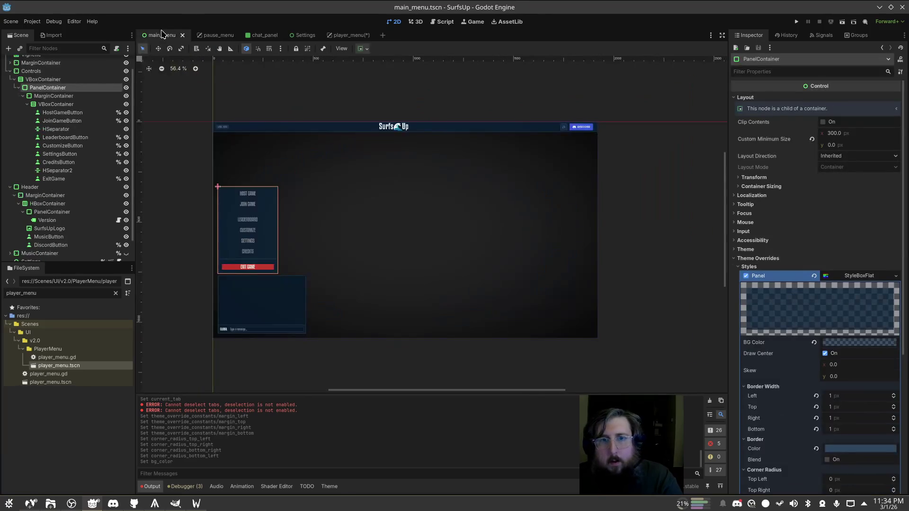
left_click(869, 448)
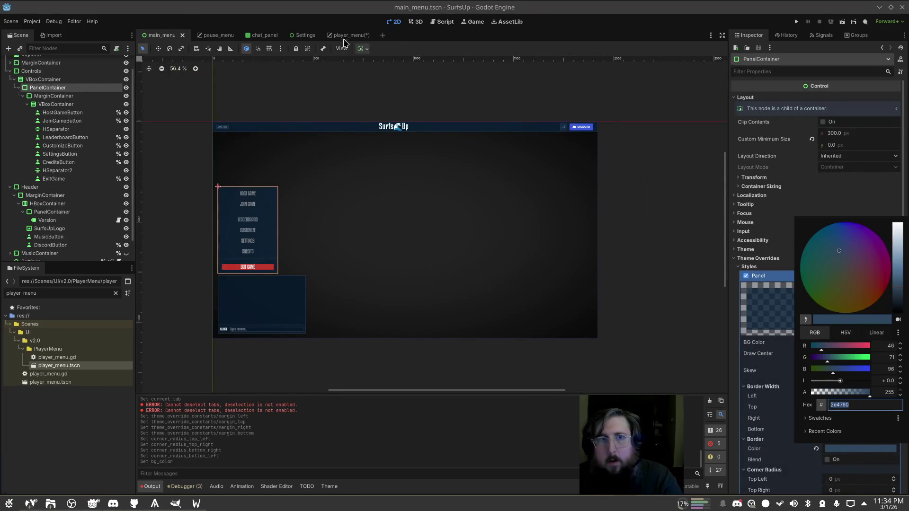
left_click(341, 35)
left_click(846, 294)
left_click(868, 302)
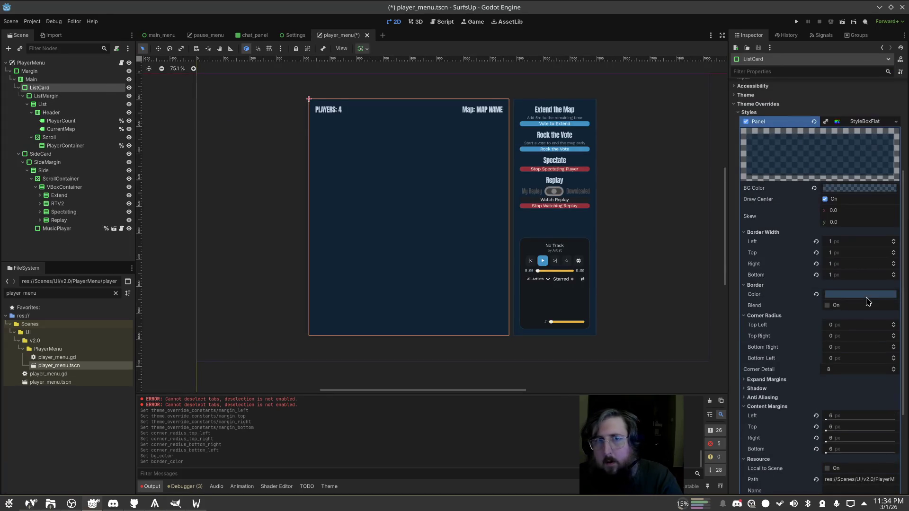
left_click(633, 242)
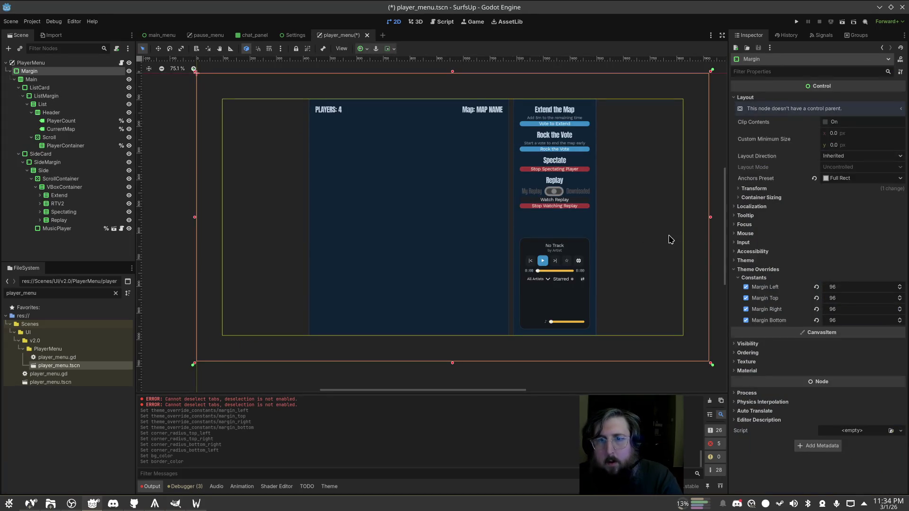
key("ctrl+s")
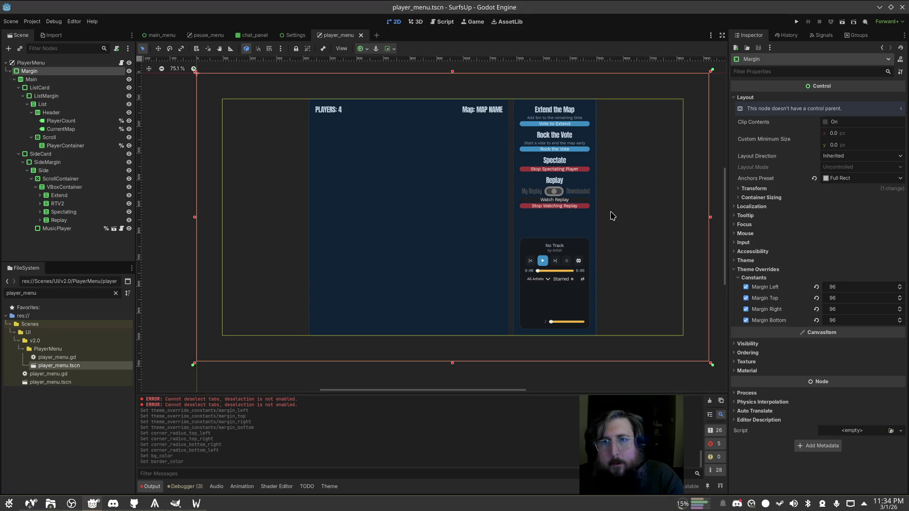
Set the Vote to Extend button's Normal style corner radii to 0
left_click(561, 124)
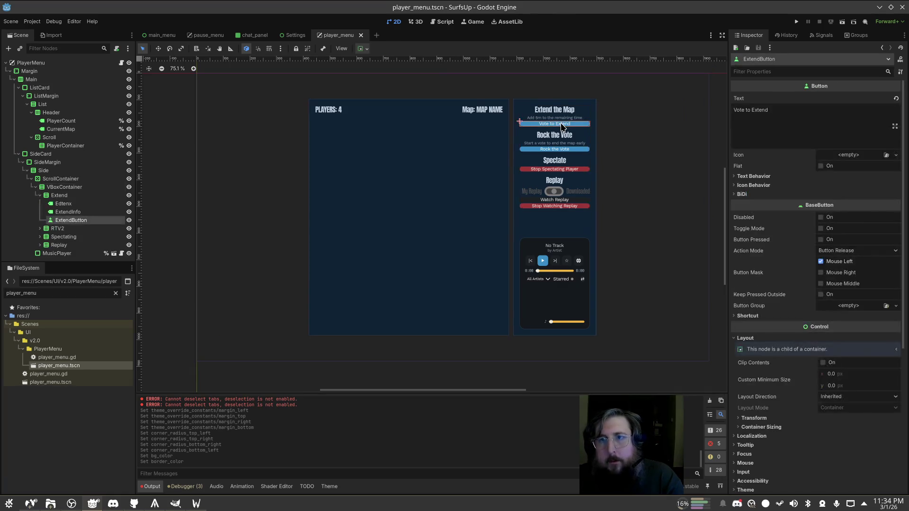
scroll(820, 298, "down", 5)
left_click(749, 361)
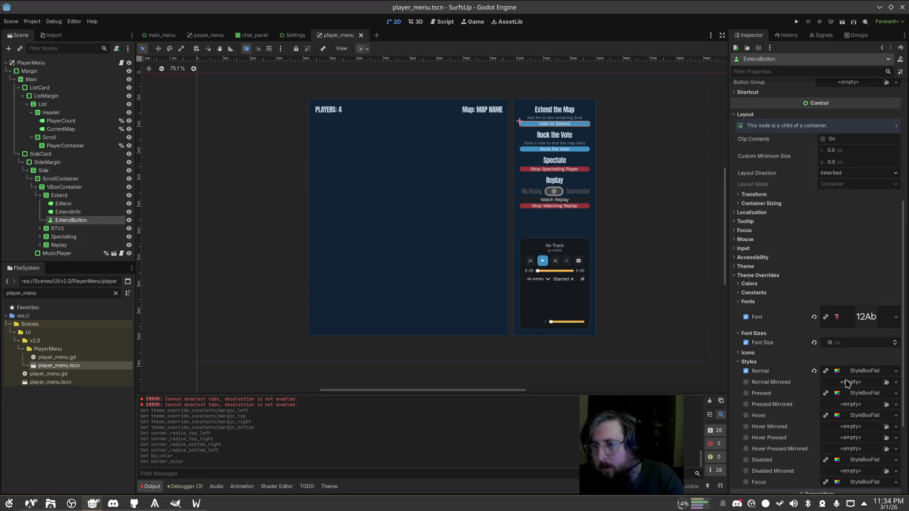
left_click(861, 371)
scroll(852, 331, "down", 5)
left_click(829, 251)
type("0")
key("Tab")
type("0")
key("Tab")
type("0")
key("Tab")
type("0")
key("Tab")
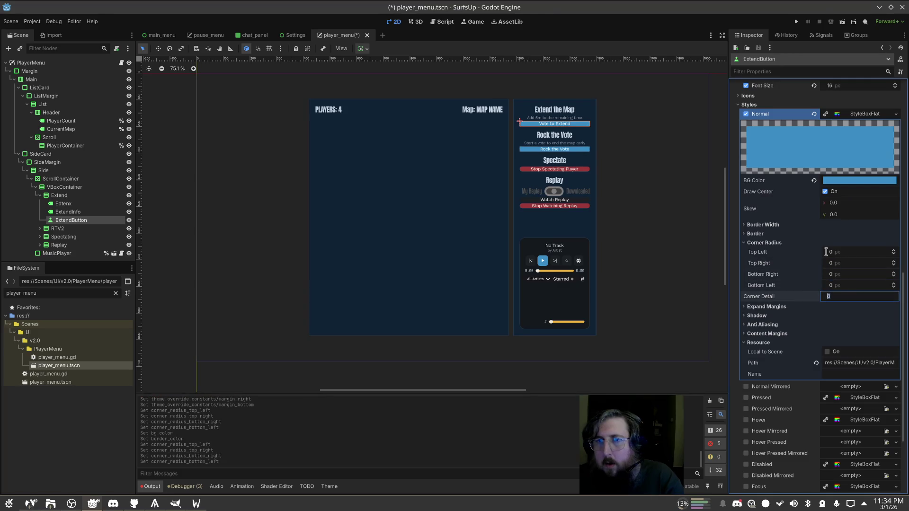
Select the Stop Spectating Player button and expand its Normal style corner radius settings
left_click(604, 187)
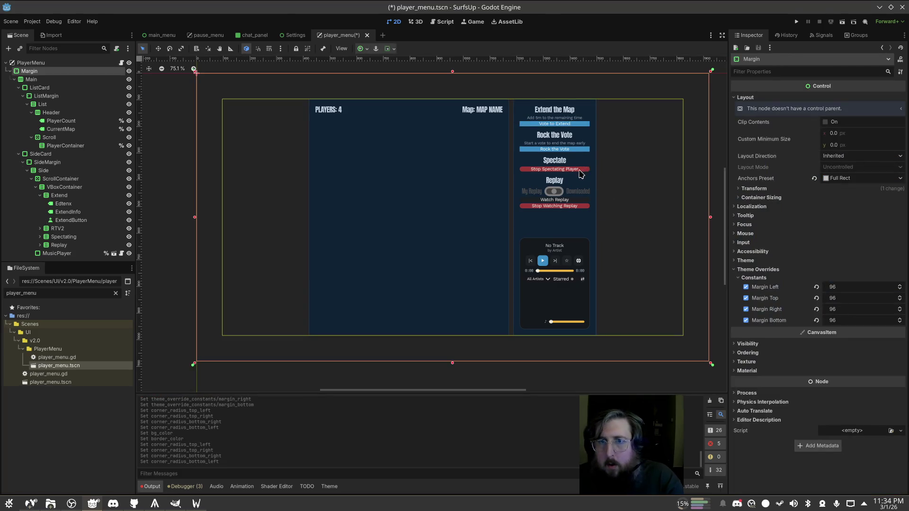
left_click(579, 170)
scroll(852, 331, "down", 8)
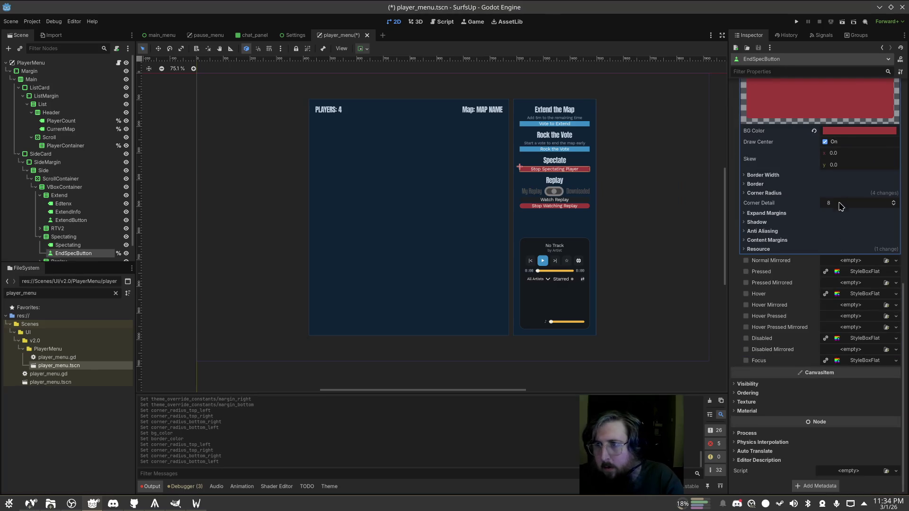
left_click(788, 240)
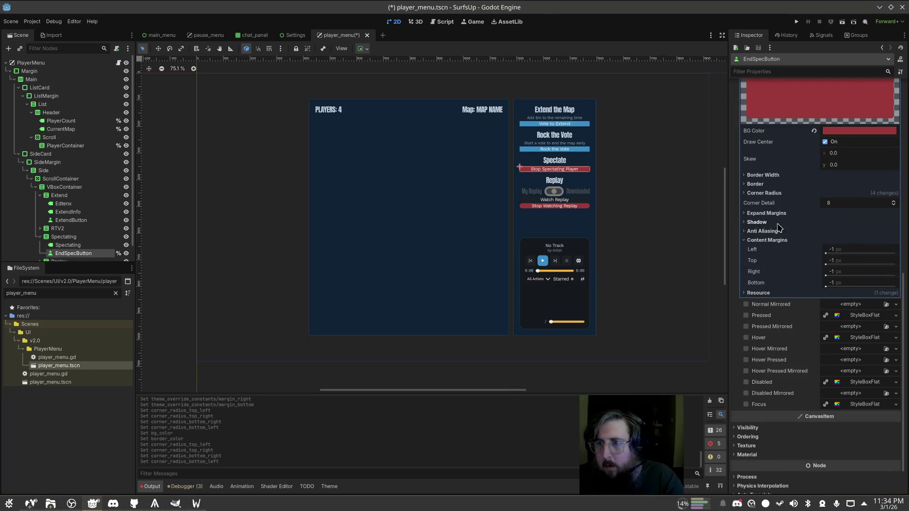
left_click(790, 185)
left_click(786, 184)
left_click(784, 193)
Set Stop Spectating Player's corner radii to 0 with corner detail 1, then save the scene
left_click(856, 202)
type("0")
key("Tab")
type("0")
key("Tab")
type("0")
key("Tab")
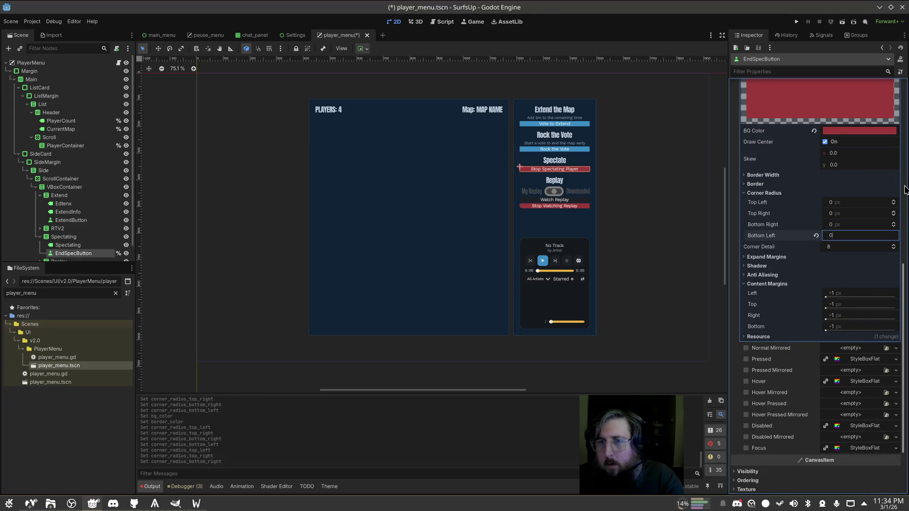
key("Tab")
type("1")
key("Tab")
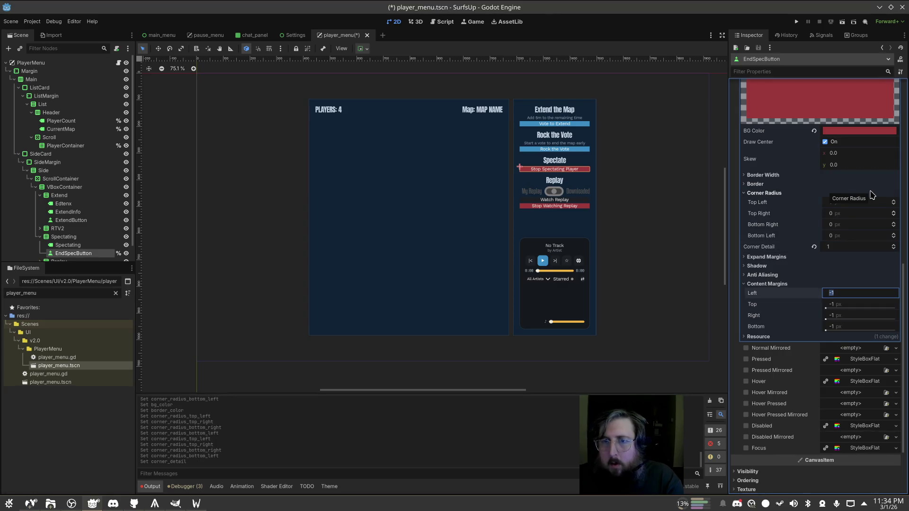
left_click(637, 359)
key("ctrl+s")
Select the Watch Replay button and expand its Normal style corner radius fields
scroll(582, 263, "up", 3)
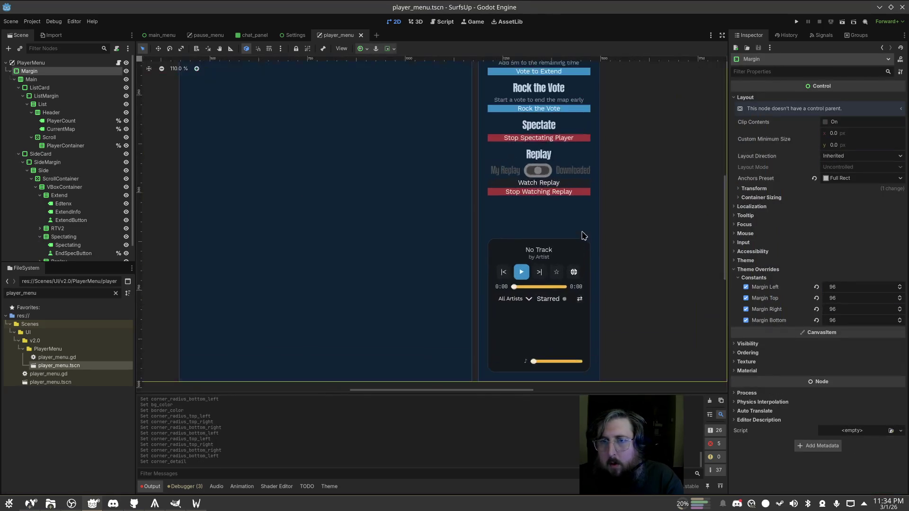
scroll(569, 221, "down", 2)
left_click(576, 182)
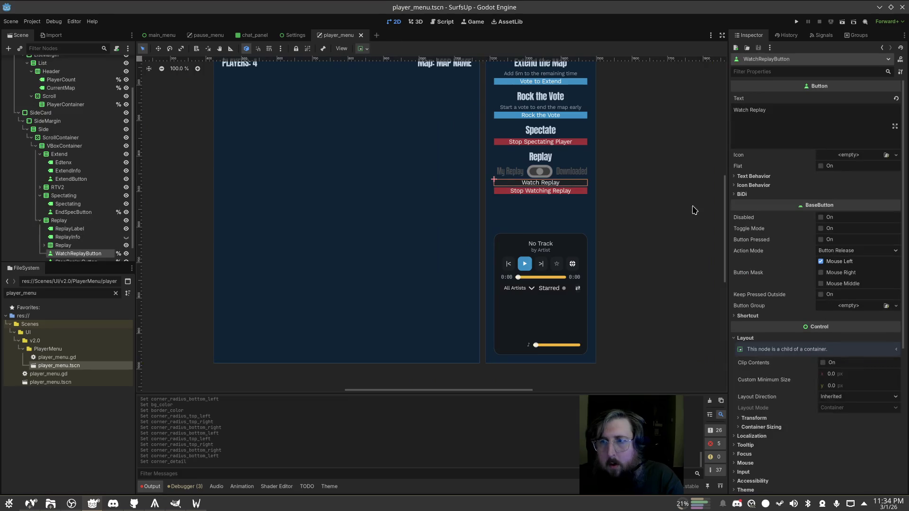
scroll(861, 298, "down", 5)
left_click(788, 363)
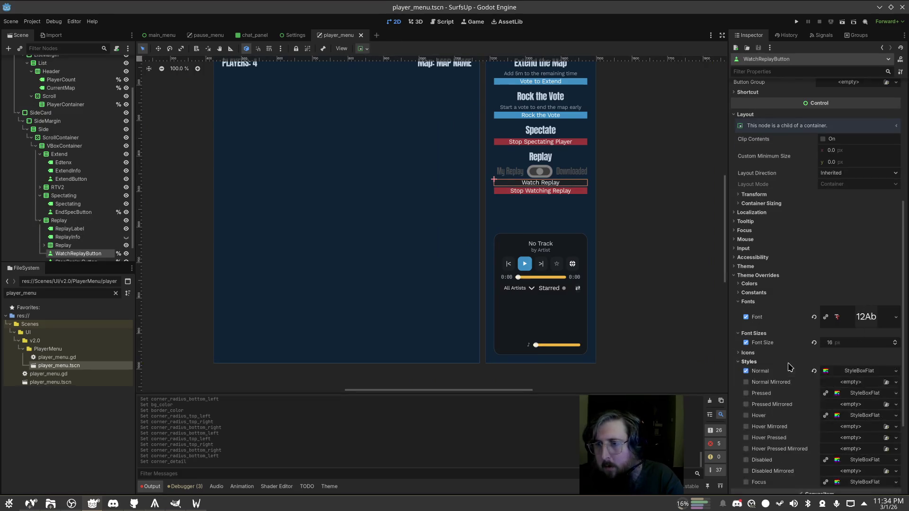
left_click(868, 371)
scroll(857, 350, "down", 5)
left_click(850, 251)
Set all four Watch Replay corner radii to 0, save the player menu, and clear the selection
type("0\t0\t0\t0")
left_click(666, 264)
key("ctrl+s")
key("f")
left_click(587, 253)
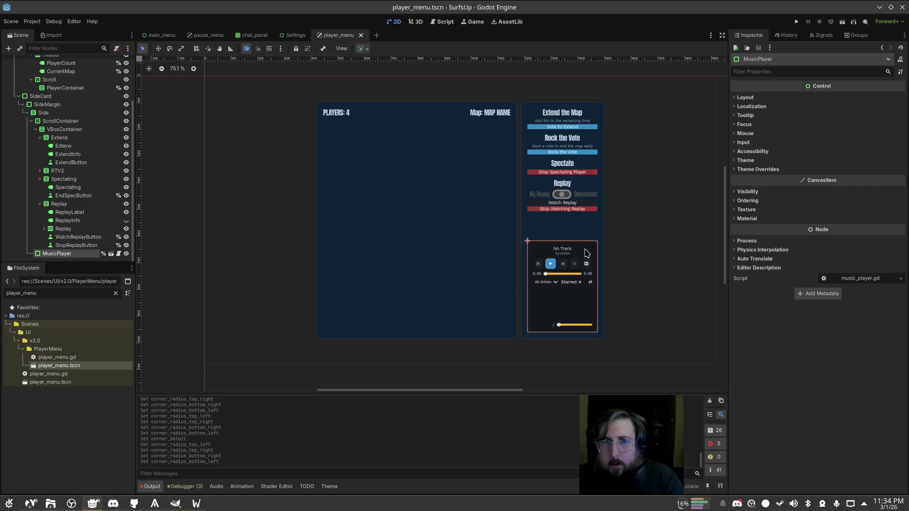
left_click(662, 214)
left_click(512, 377)
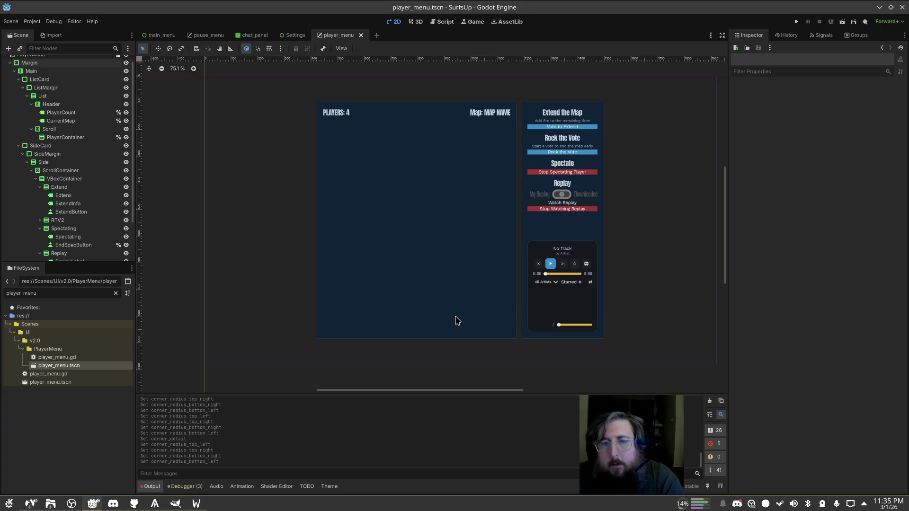
Save player_menu, open the chat_panel scene and check its BG Color, then switch to Figma
key("ctrl+s")
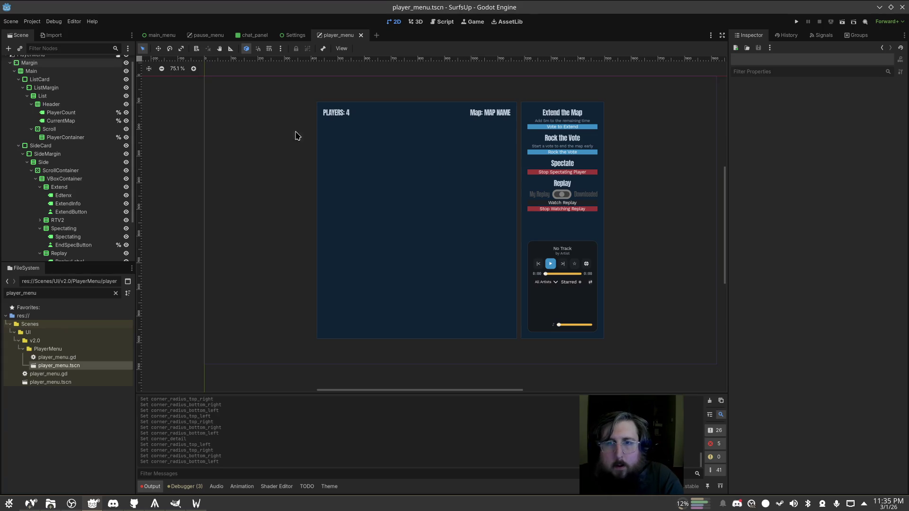
left_click(295, 35)
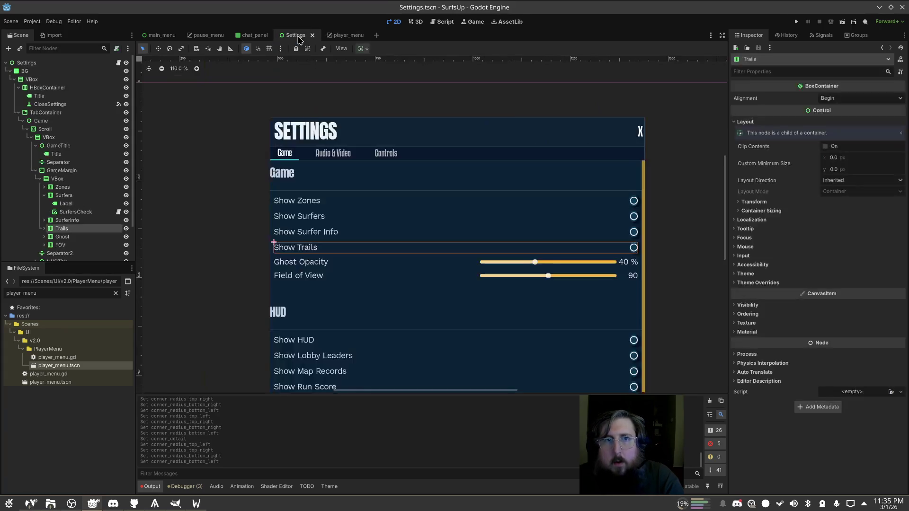
left_click(263, 36)
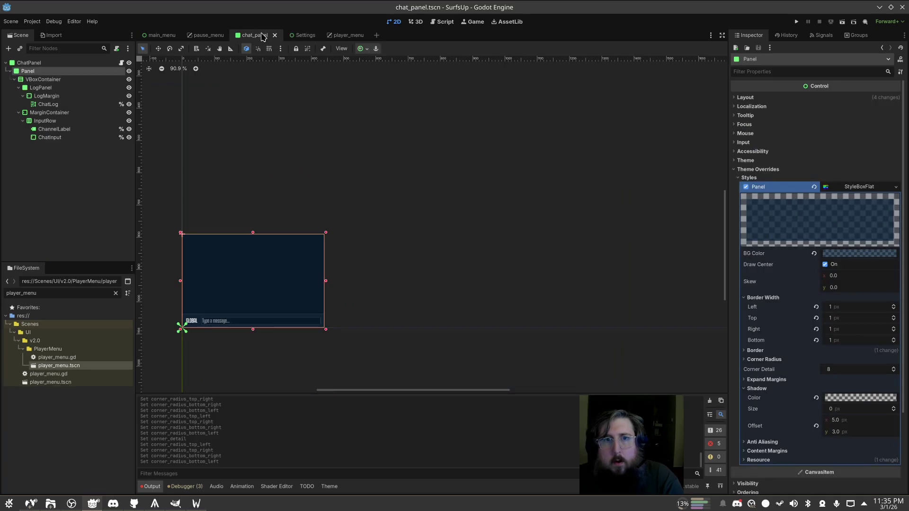
left_click(372, 184)
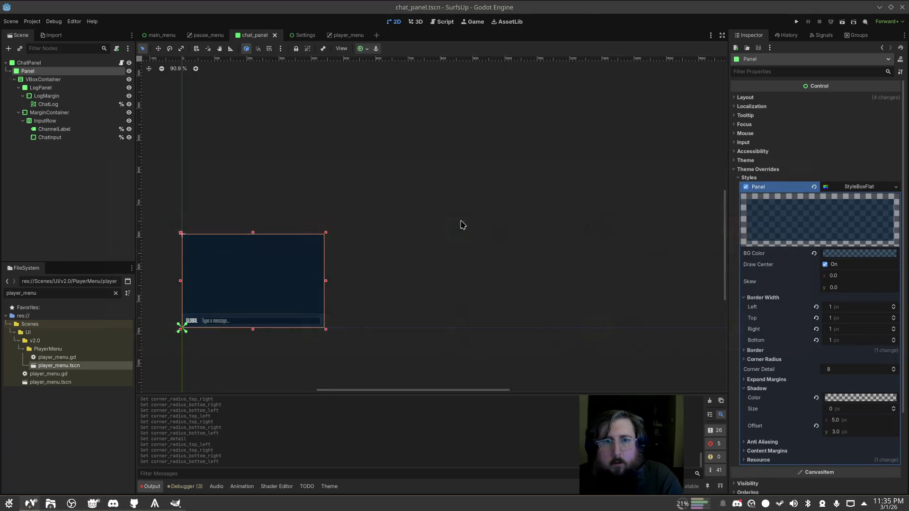
left_click(37, 505)
scroll(331, 331, "down", 5)
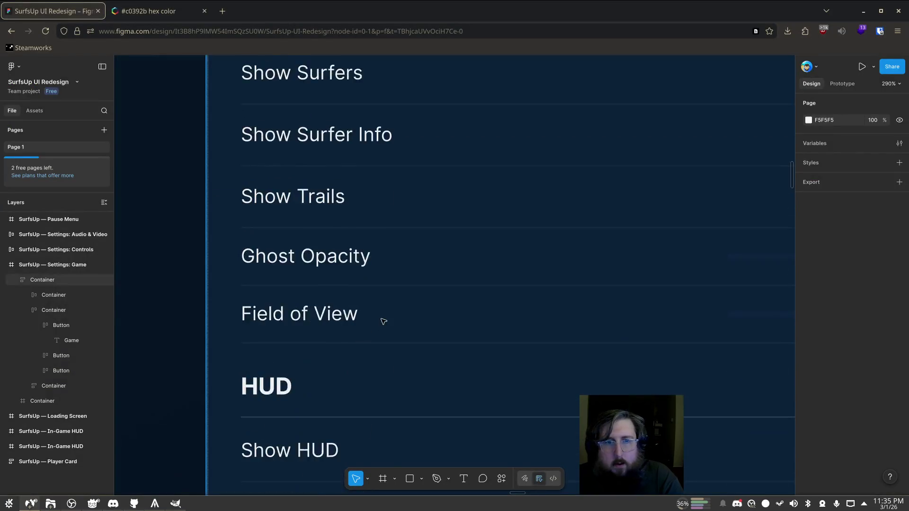
Browse the Figma Loading Screen, HUD, Player Card and Host Game frames, then minimise the browser
scroll(383, 321, "down", 10)
left_click_drag(712, 202, 278, 88)
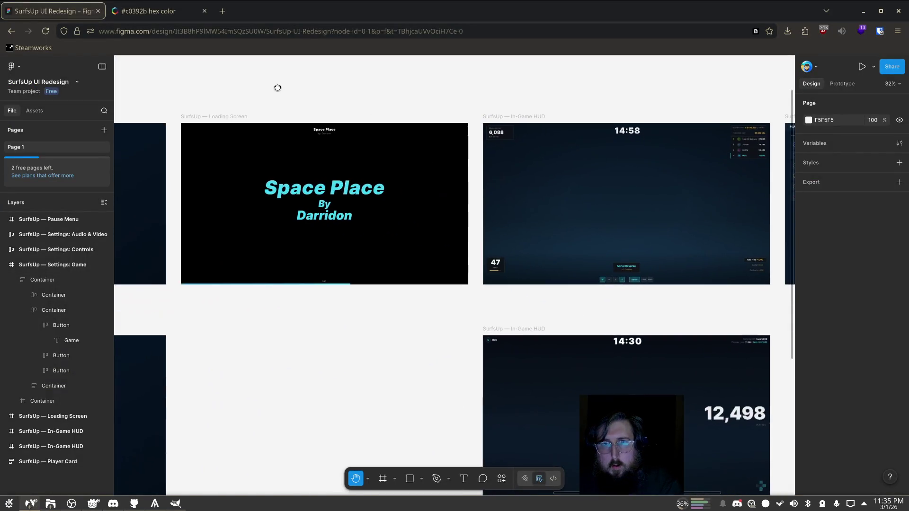
mouse_move(679, 256)
left_mouse_down()
mouse_move(336, 203)
mouse_move(349, 207)
left_mouse_up()
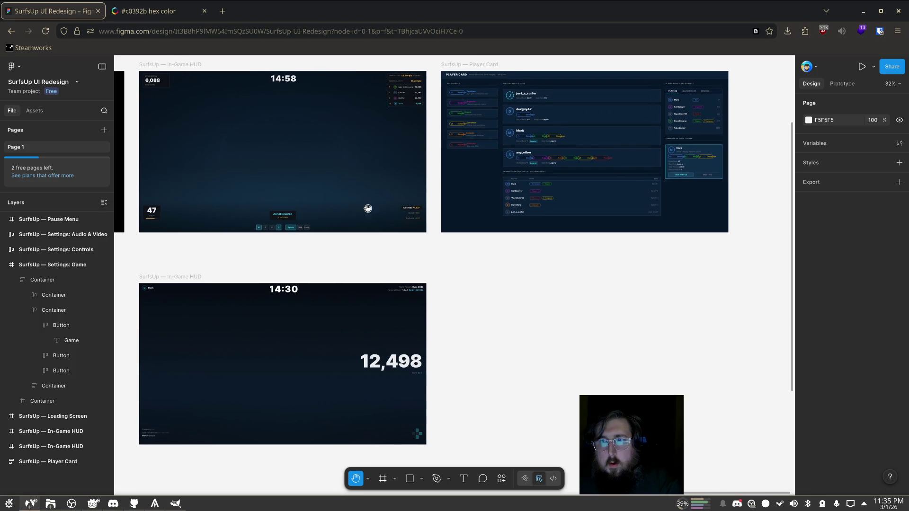
scroll(615, 174, "up", 5)
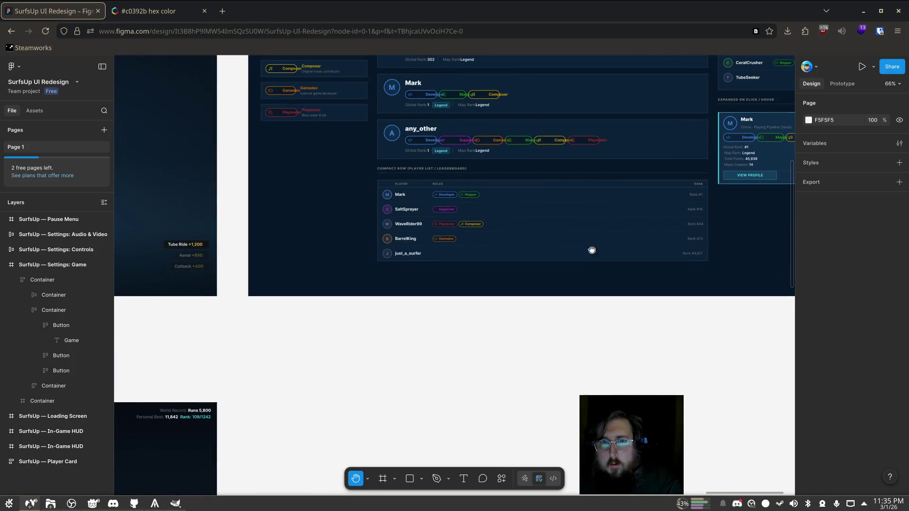
left_click_drag(602, 243, 472, 308)
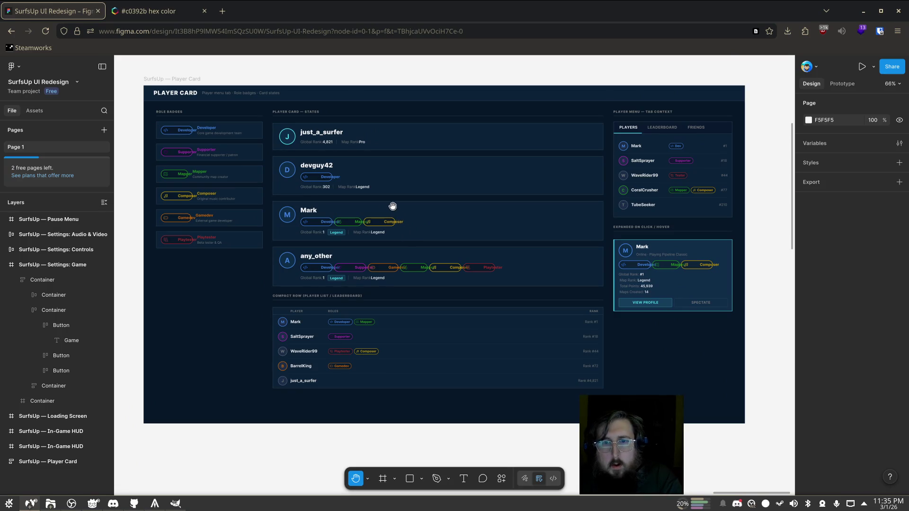
scroll(392, 206, "down", 3)
left_click_drag(270, 249, 282, 250)
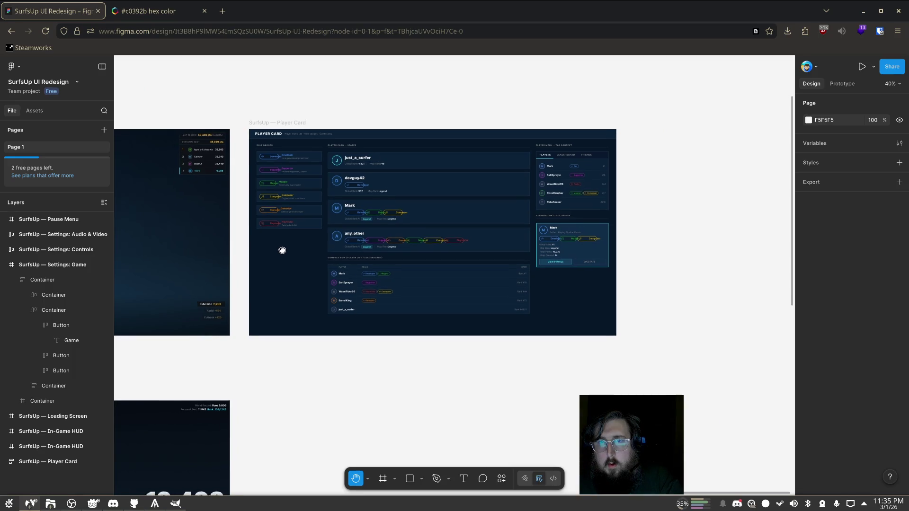
scroll(288, 250, "left", 10)
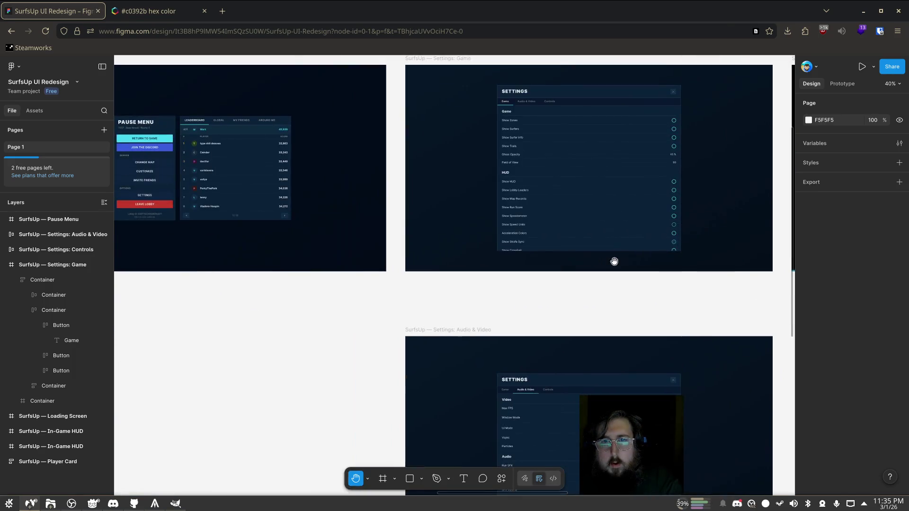
scroll(613, 262, "down", 3)
scroll(563, 251, "down", 5)
scroll(639, 243, "left", 3)
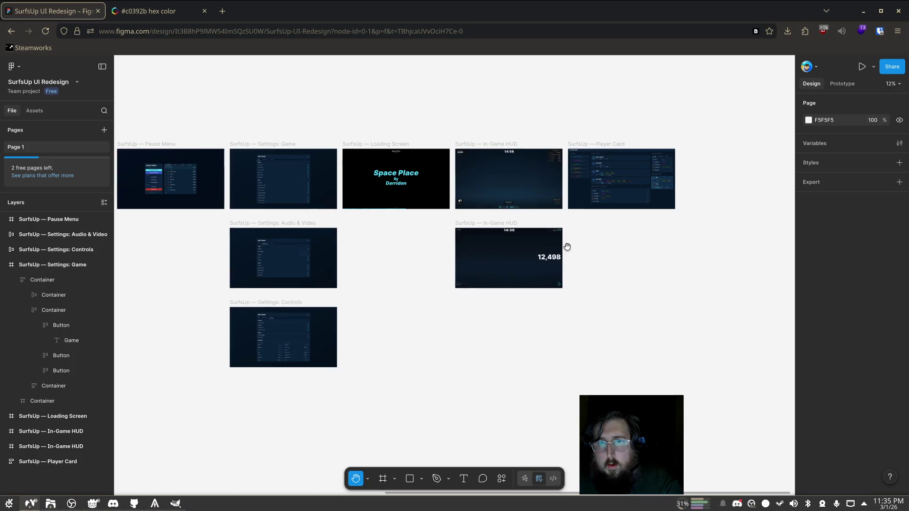
scroll(568, 248, "up", 3)
scroll(367, 232, "down", 3)
scroll(367, 231, "left", 3)
scroll(500, 245, "up", 3)
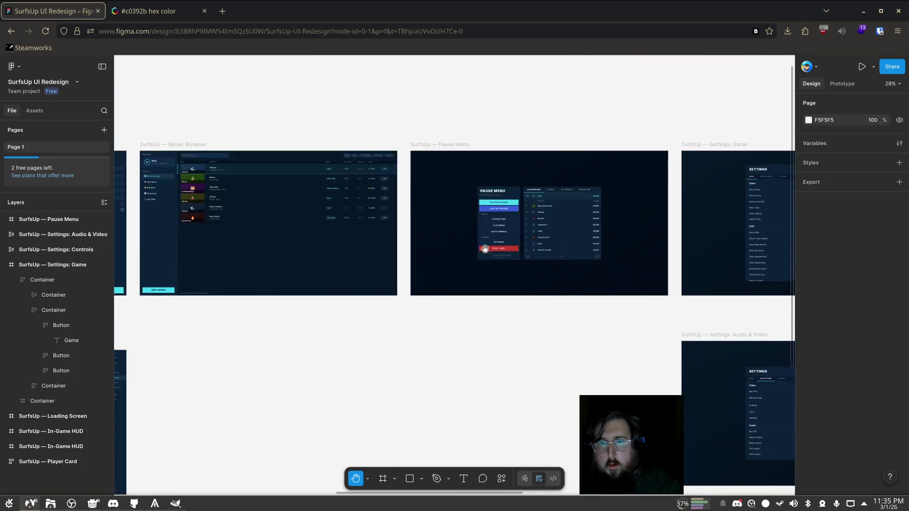
scroll(499, 245, "left", 5)
left_click_drag(477, 330, 700, 292)
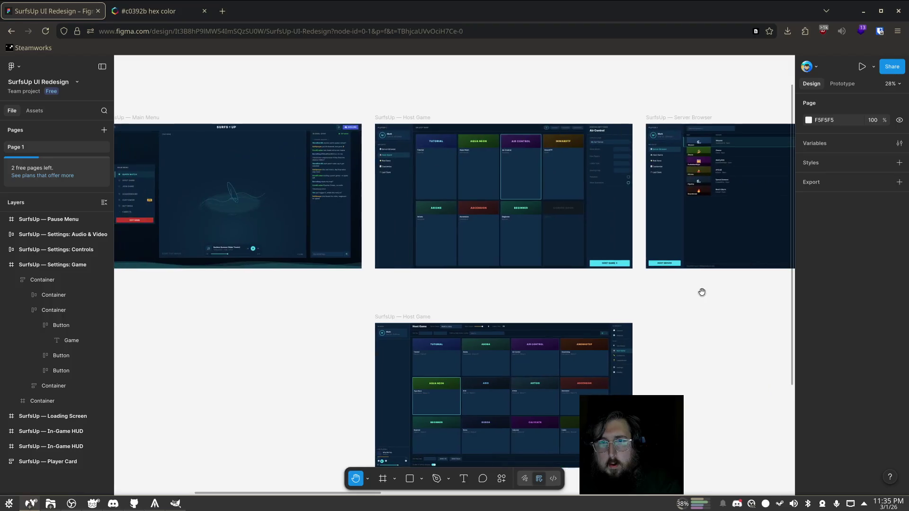
scroll(498, 234, "up", 5)
scroll(499, 232, "down", 2)
left_click_drag(580, 292, 511, 310)
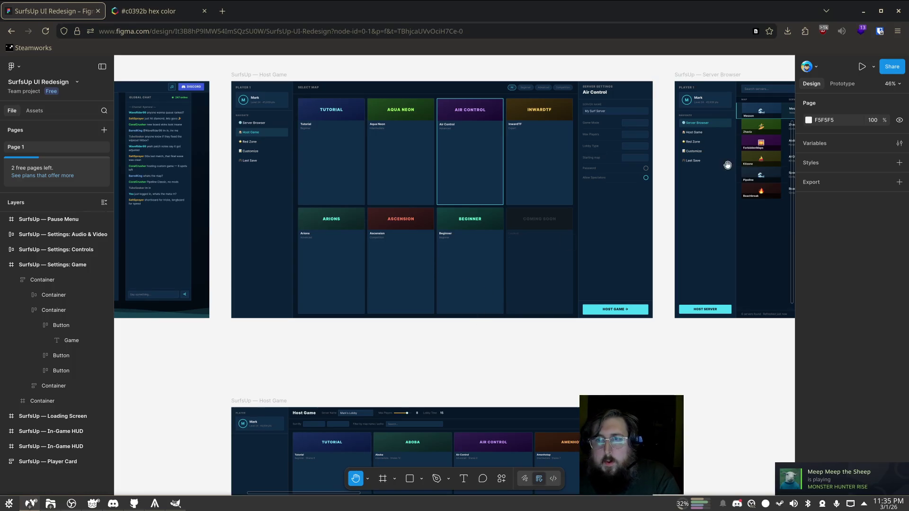
left_click(862, 12)
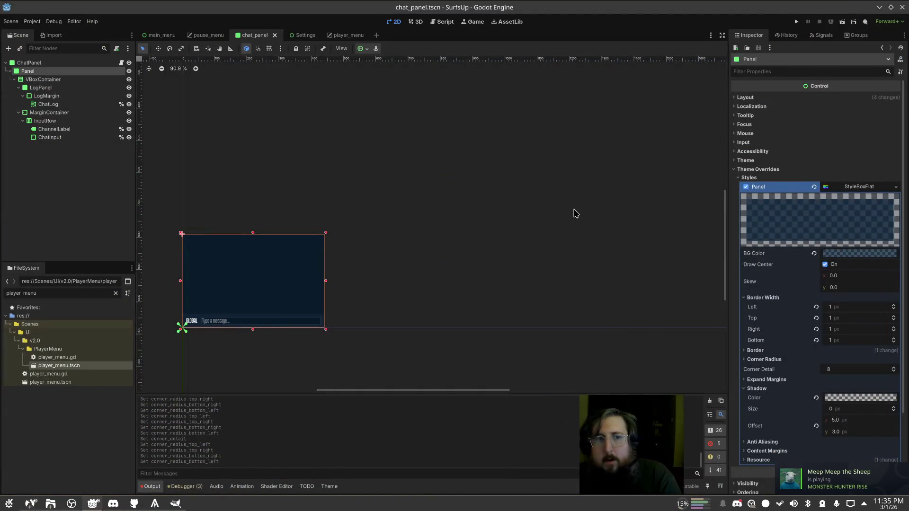
In GitHub Desktop, enter the commit summary 'Player Pause and Chat themed'
left_click(134, 504)
left_click(81, 413)
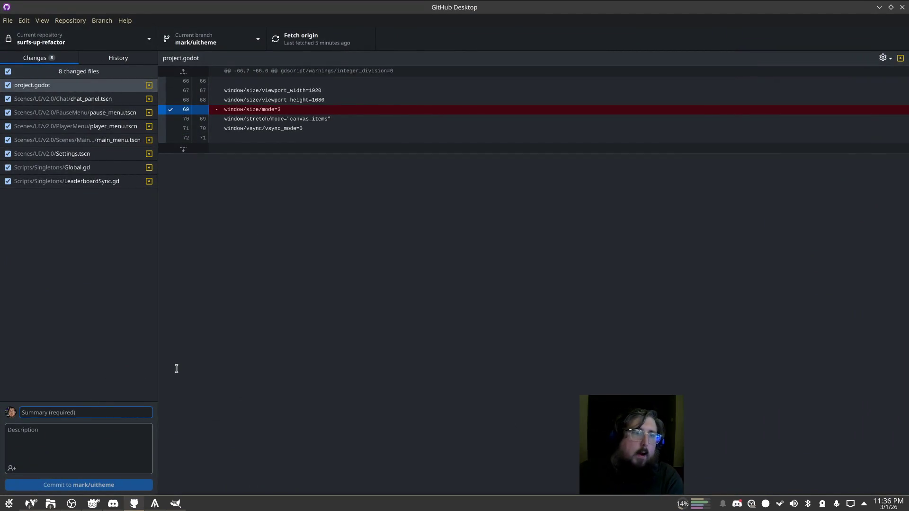
type("Player Paux")
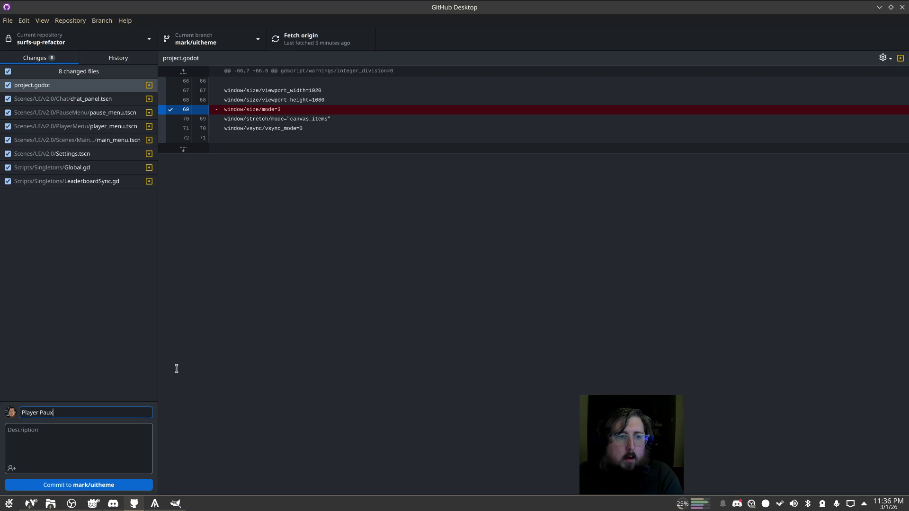
key("BackSpace")
type("se and Chat themed")
Commit the eight changed files, push to origin, and return to Godot
left_click(121, 480)
left_click(300, 39)
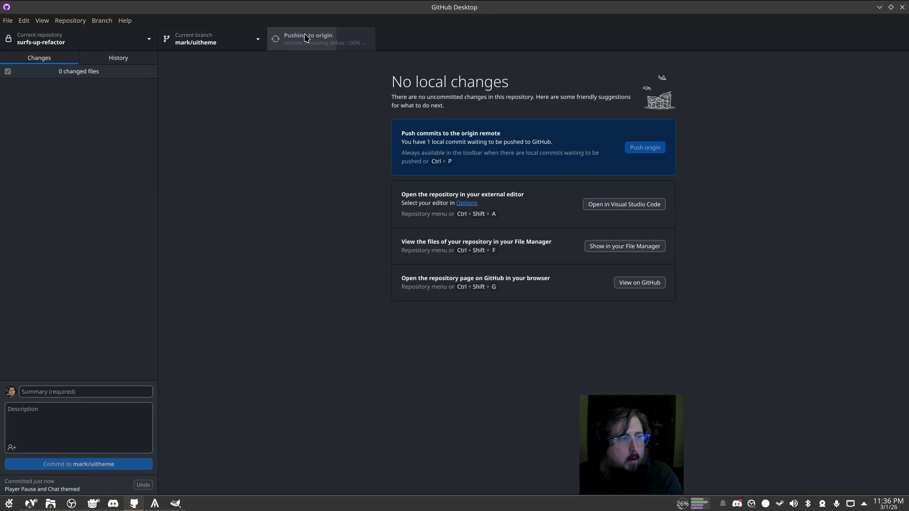
left_click(877, 7)
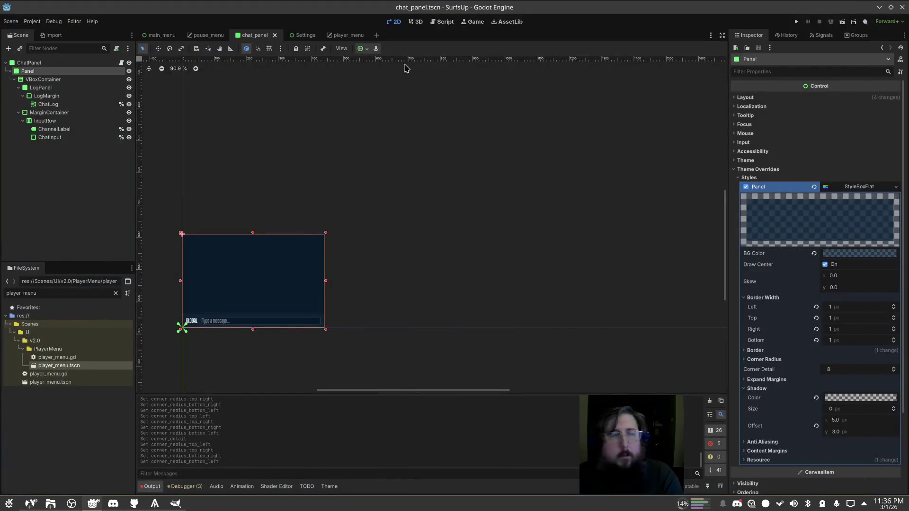